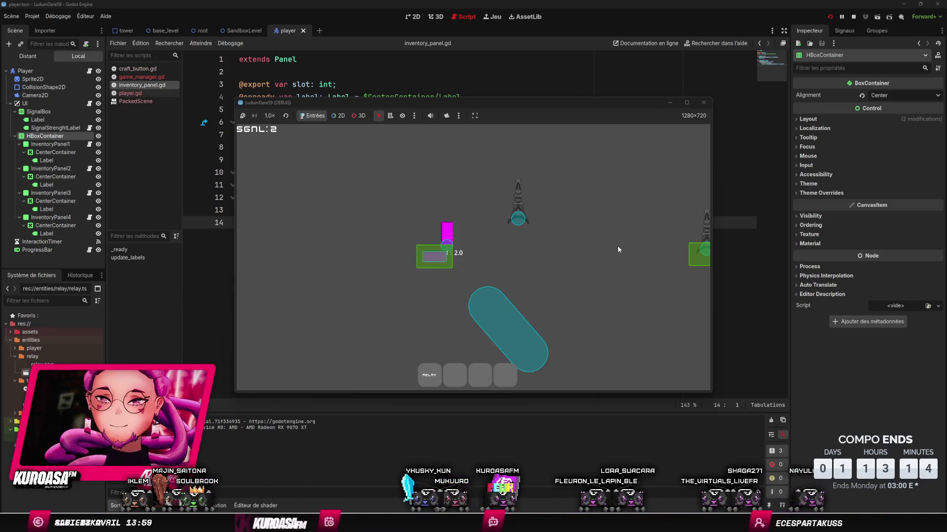
# - Move the player with D, close the game window, and return to line 12 of inventory_panel.gd
pyautogui.press('d')
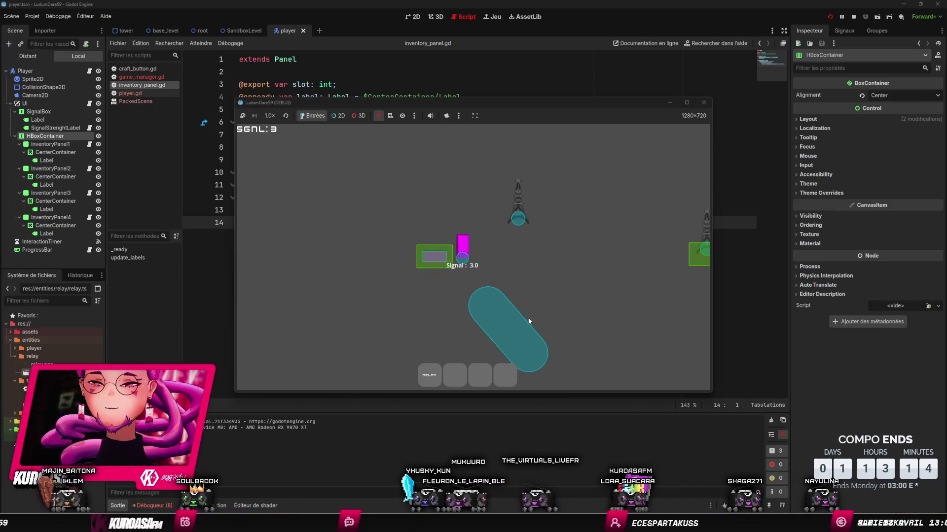
pyautogui.click(709, 103)
pyautogui.click(662, 202)
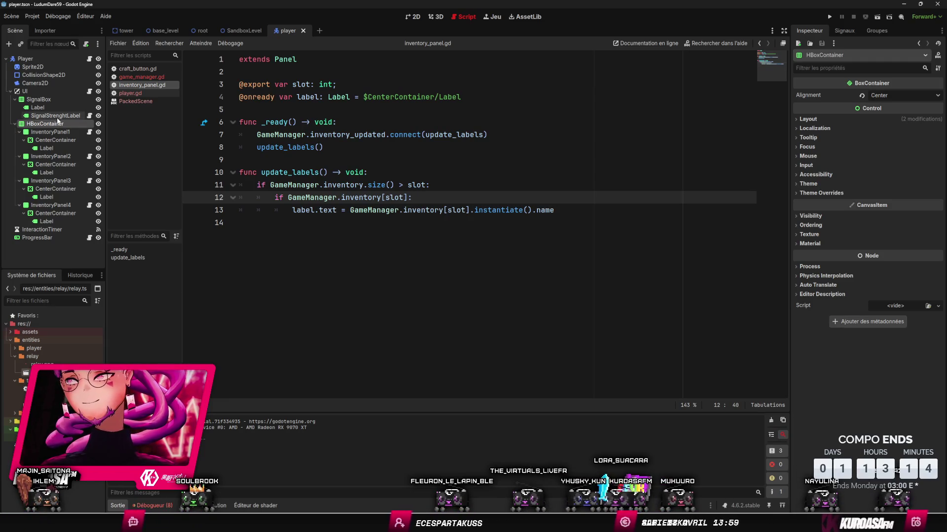
# - In Project Settings' input map, collapse the four inventory_slot actions and move inventory_slot_1 below inventory_slot_4
pyautogui.click(32, 18)
pyautogui.click(36, 30)
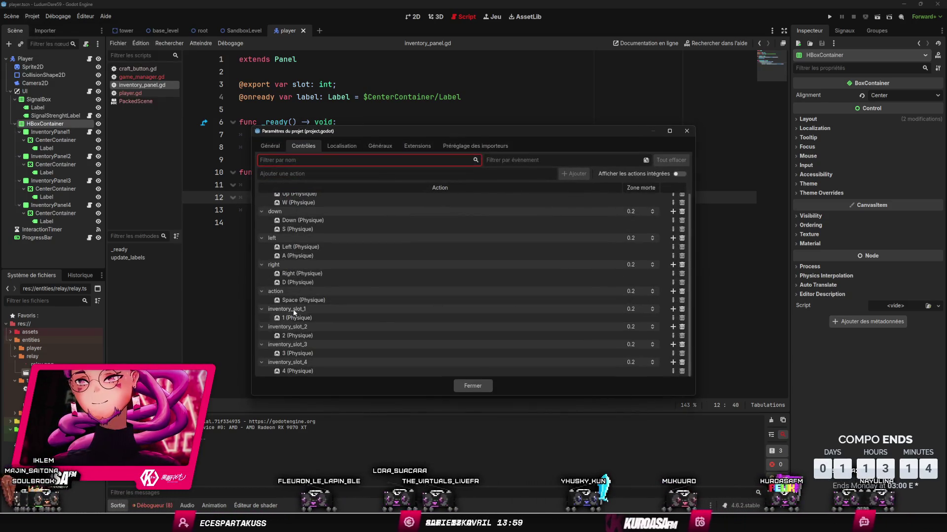
pyautogui.click(261, 310)
pyautogui.click(261, 327)
pyautogui.click(261, 339)
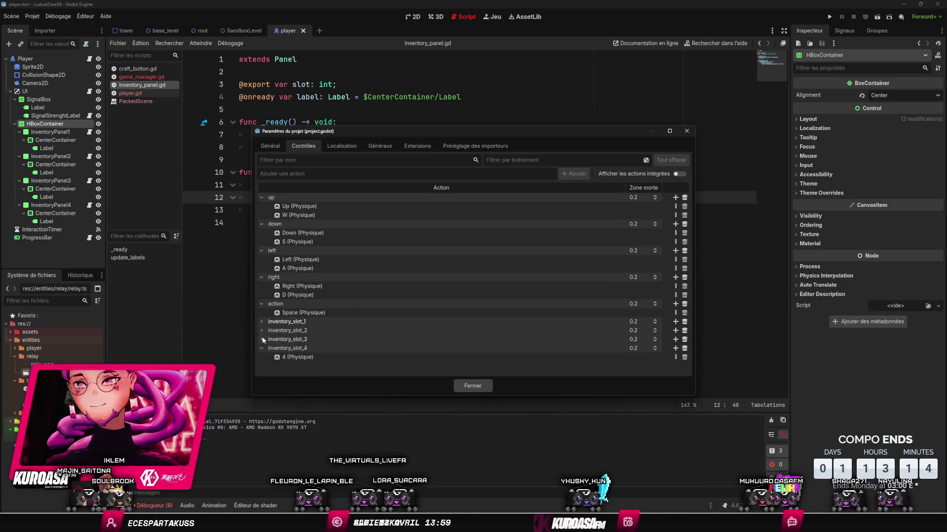
pyautogui.click(261, 348)
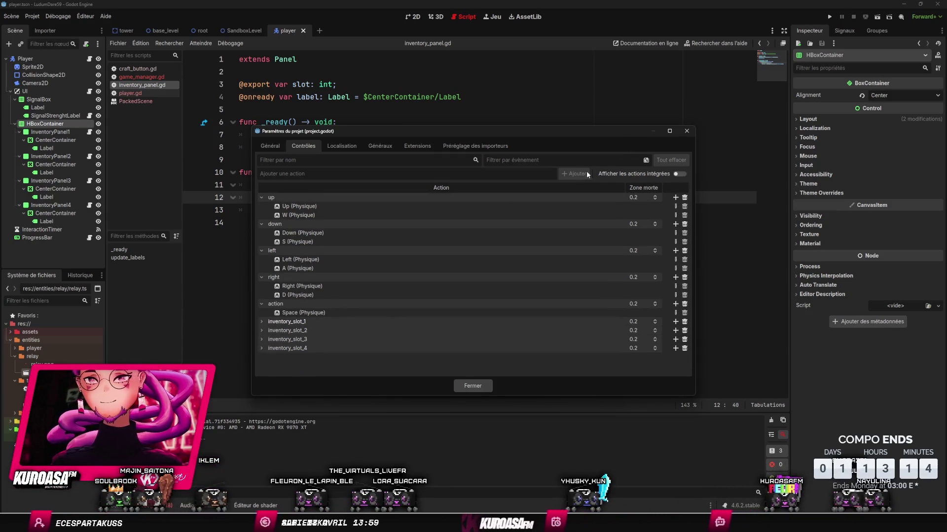
pyautogui.moveTo(286, 323)
pyautogui.mouseDown()
pyautogui.moveTo(298, 357)
pyautogui.moveTo(312, 319)
pyautogui.mouseUp()
pyautogui.click(472, 387)
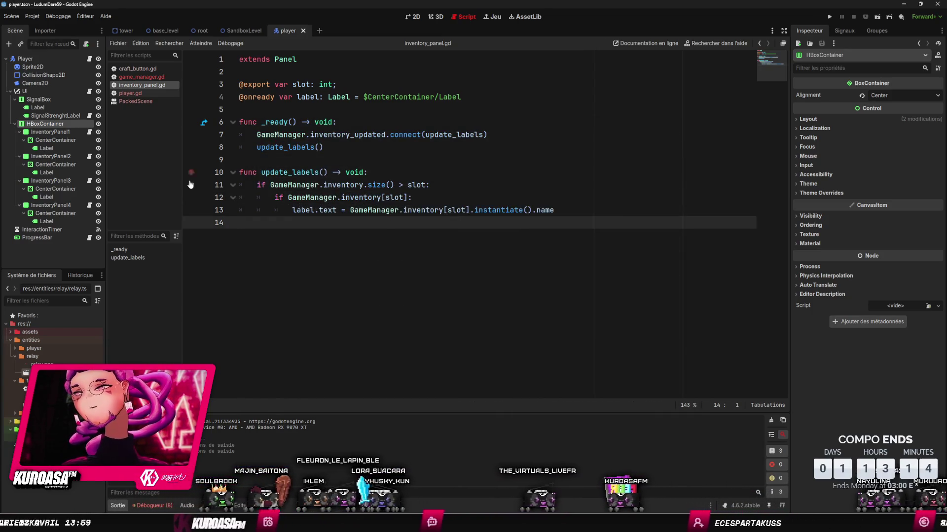
# - Open player.gd, remove the extra blank lines, and unfold the _process function
pyautogui.click(130, 93)
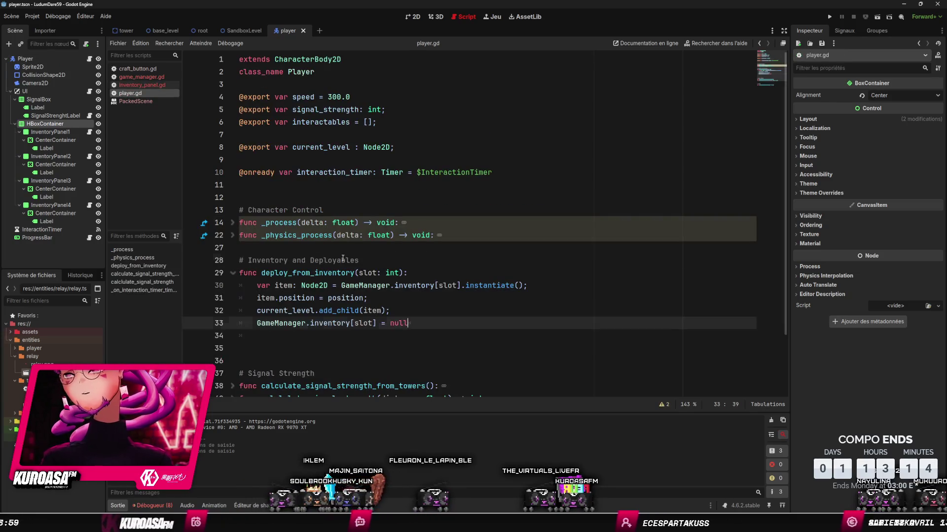
pyautogui.click(341, 264)
pyautogui.hotkey('ctrl', 'shift', 'k')
pyautogui.hotkey('ctrl', 'shift', 'k')
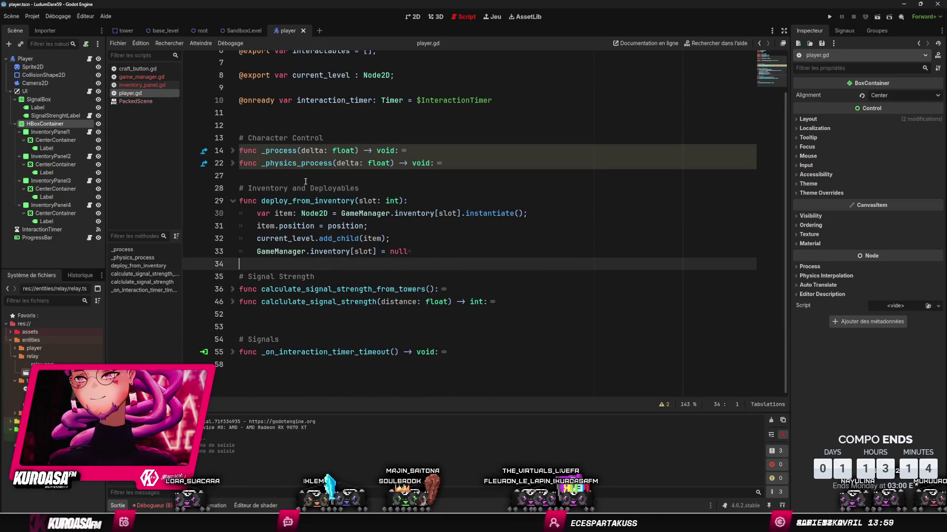
pyautogui.click(310, 176)
pyautogui.click(232, 151)
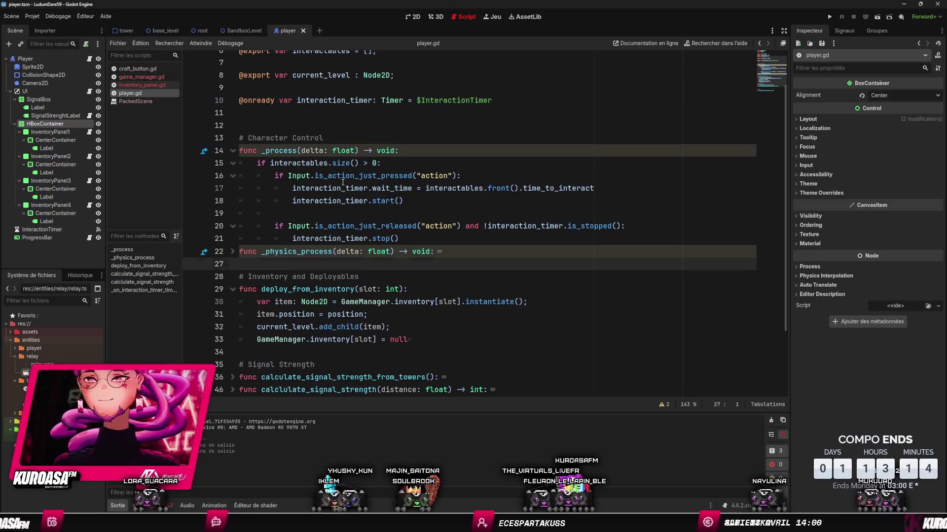
pyautogui.click(270, 162)
pyautogui.press('Down')
pyautogui.click(412, 251)
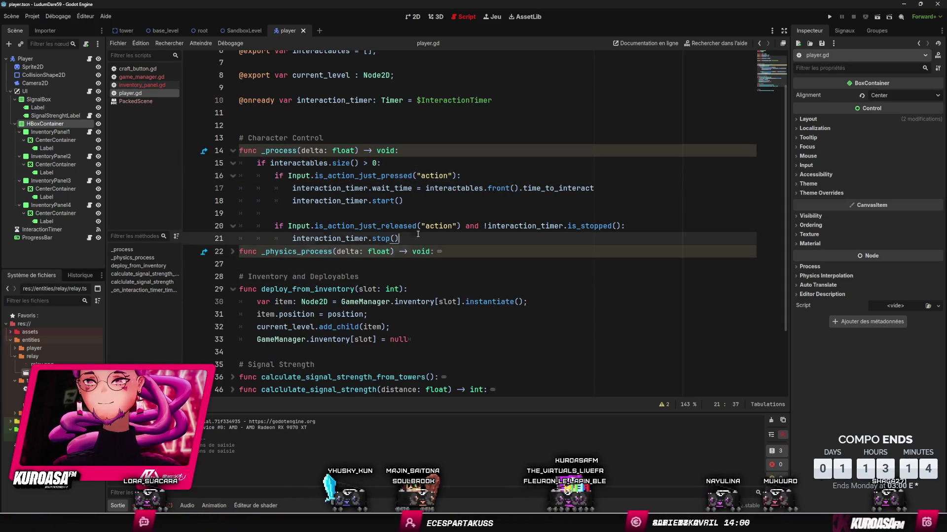
pyautogui.click(417, 234)
# - Add an if Input.action_release("inventory_slot_1") condition after the stop() line in _process
pyautogui.press('Return')
pyautogui.press('Return')
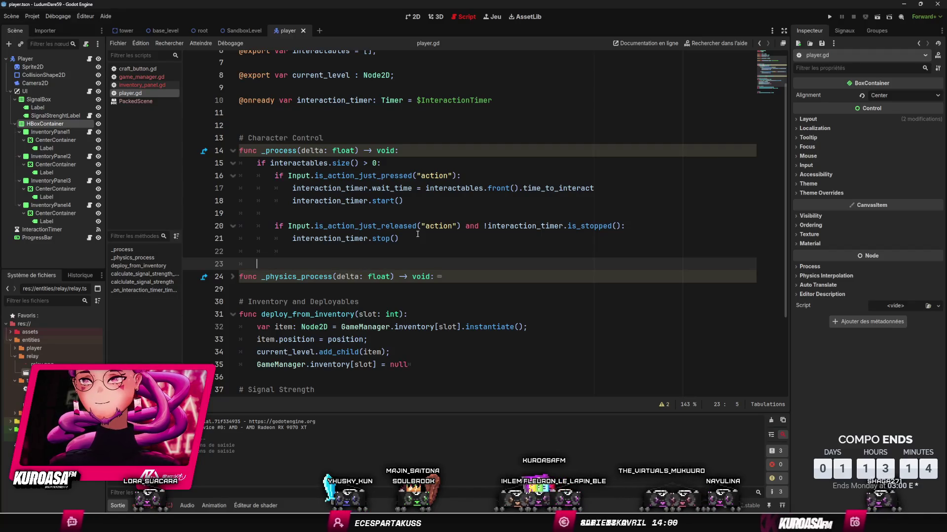
pyautogui.write('fi')
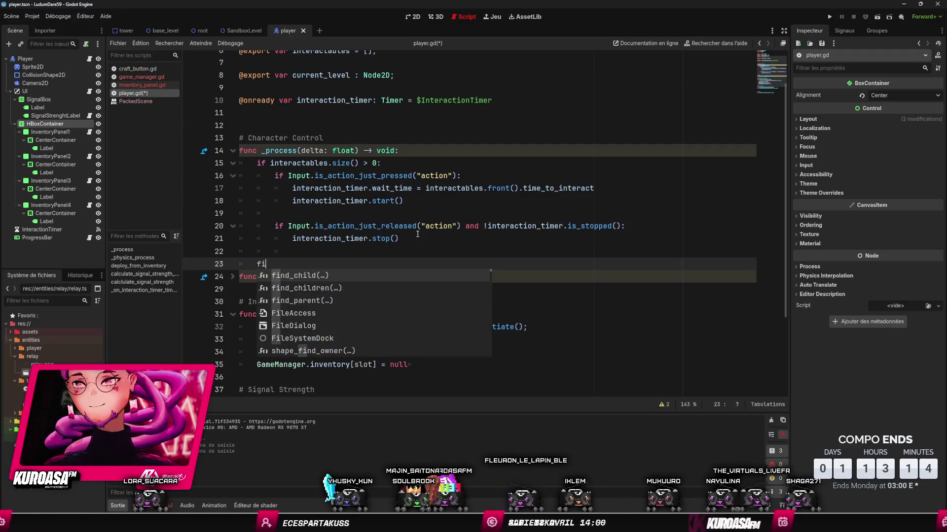
pyautogui.press('BackSpace')
pyautogui.press('BackSpace')
pyautogui.write('if ')
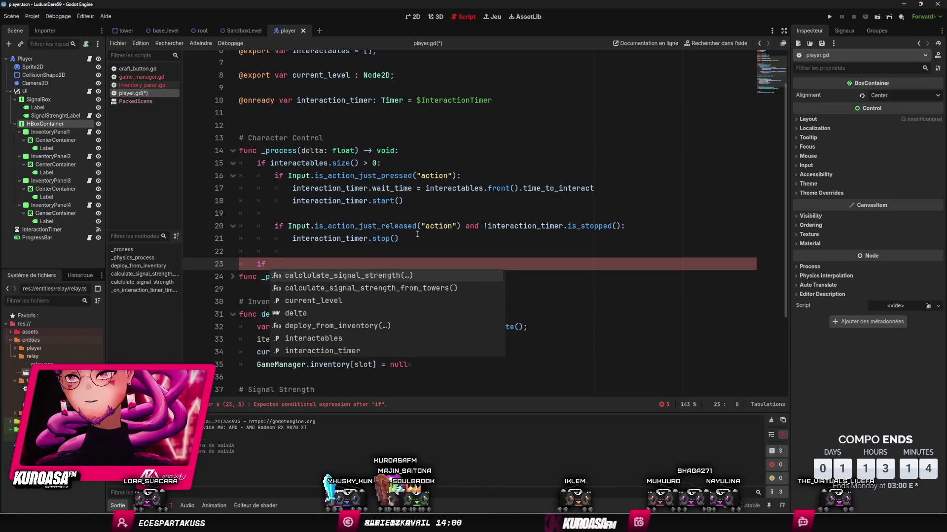
pyautogui.write('In')
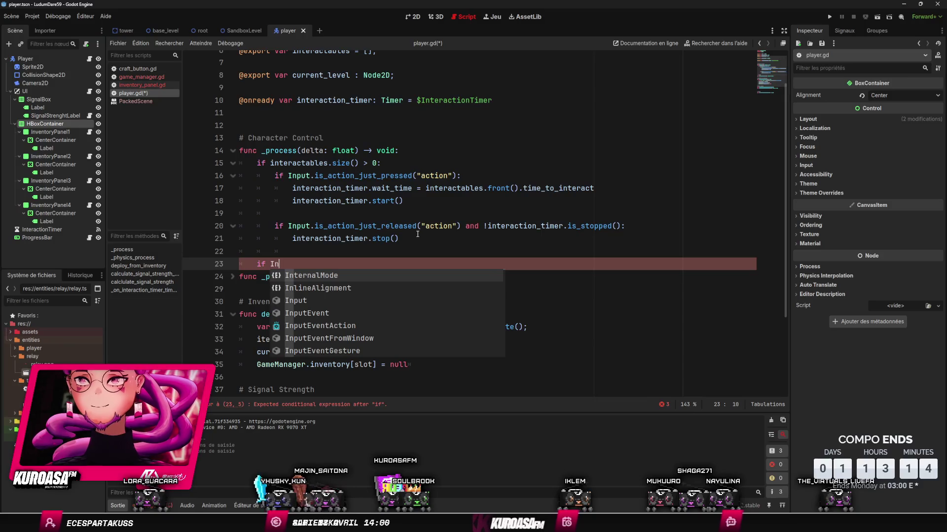
pyautogui.write('put.')
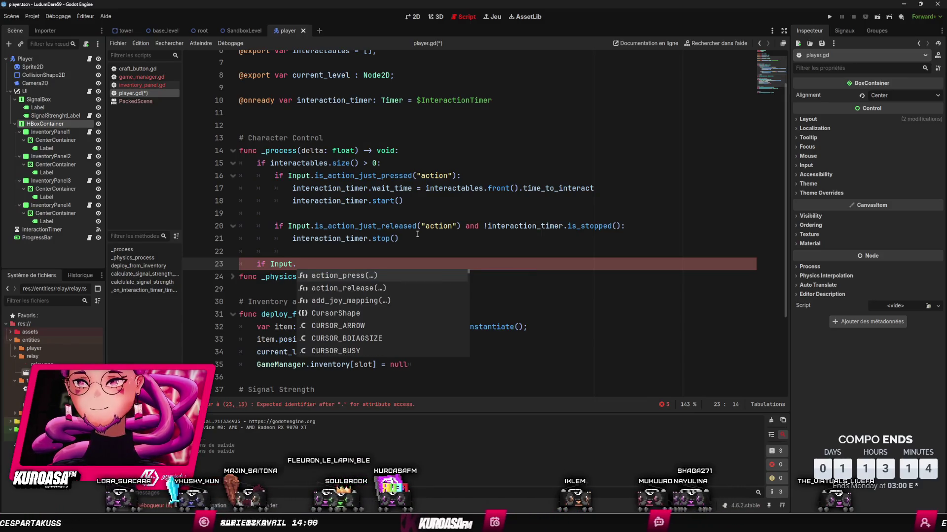
pyautogui.press('Down')
pyautogui.press('Return')
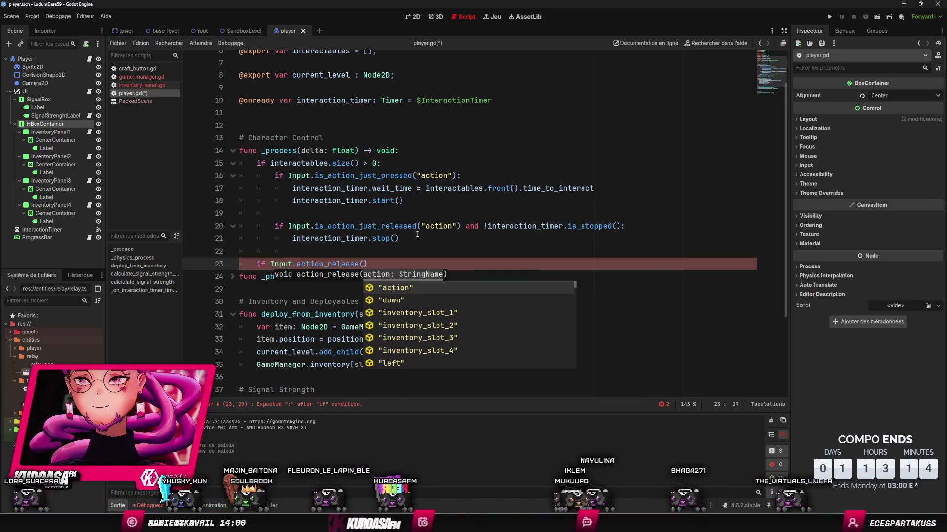
pyautogui.press('Down')
pyautogui.press('Down')
pyautogui.press('Return')
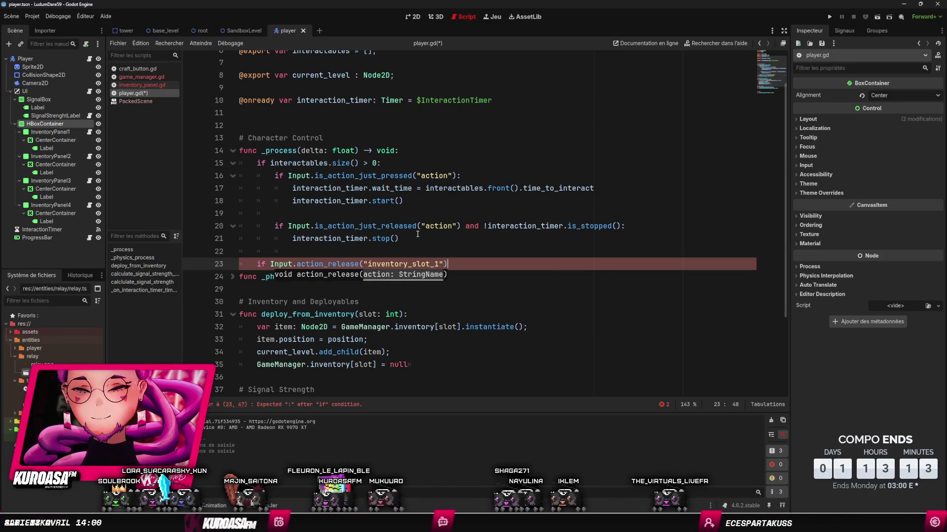
pyautogui.write(':')
# - Give the condition the body deploy_from_inventory(0);
pyautogui.press('Return')
pyautogui.write('de')
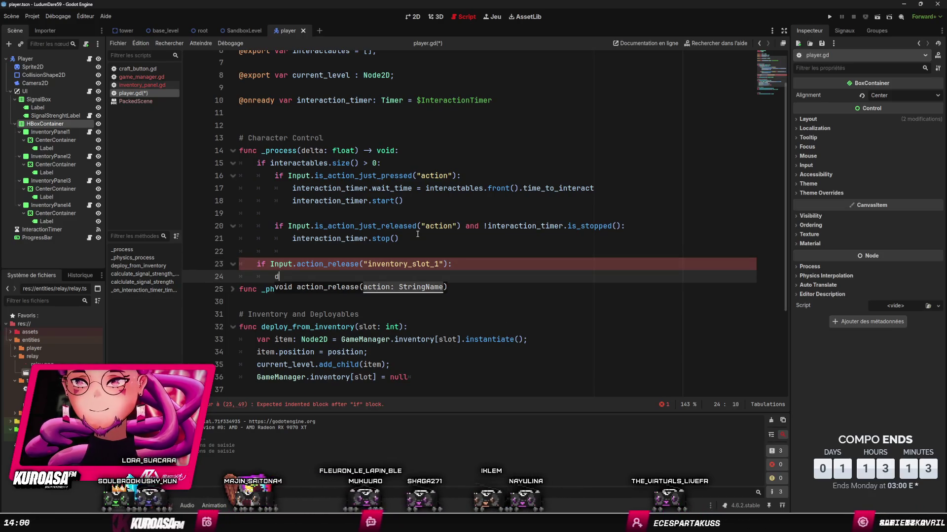
pyautogui.press('Return')
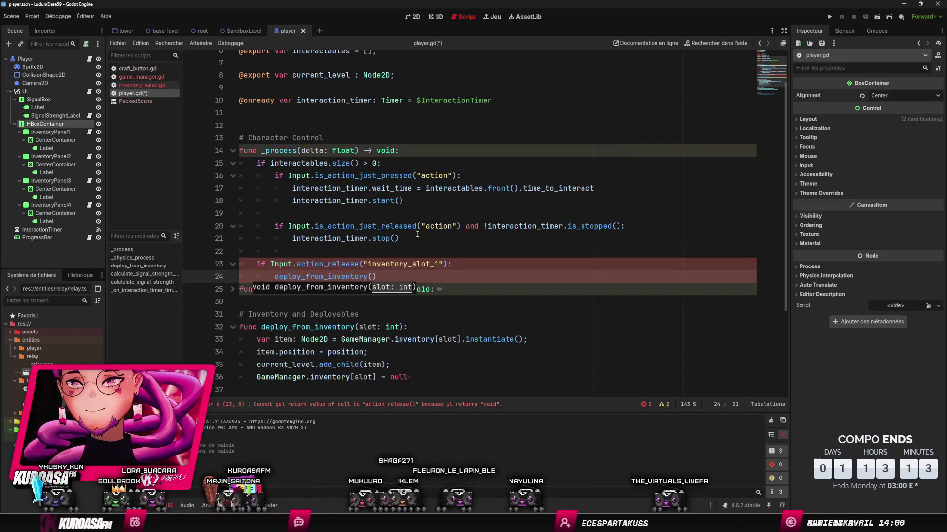
pyautogui.write('0')
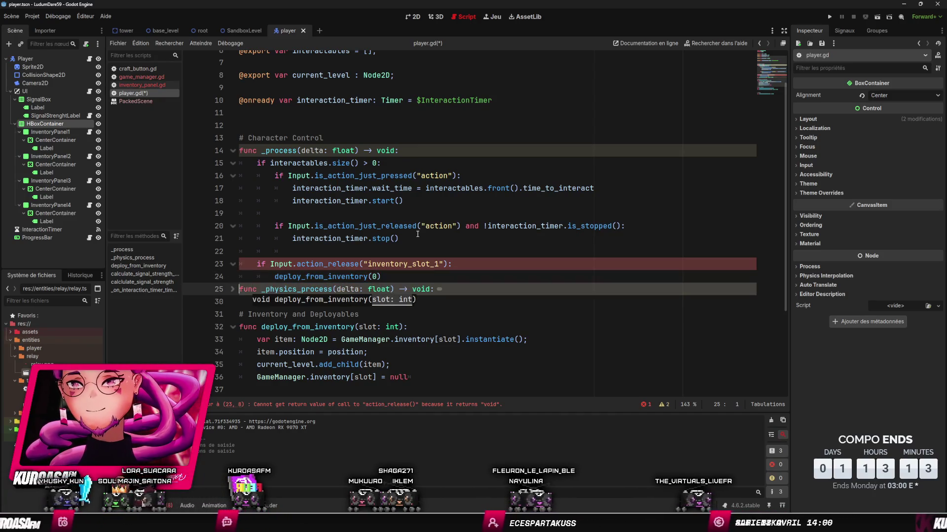
pyautogui.press('Home')
pyautogui.press('Home')
pyautogui.press('End')
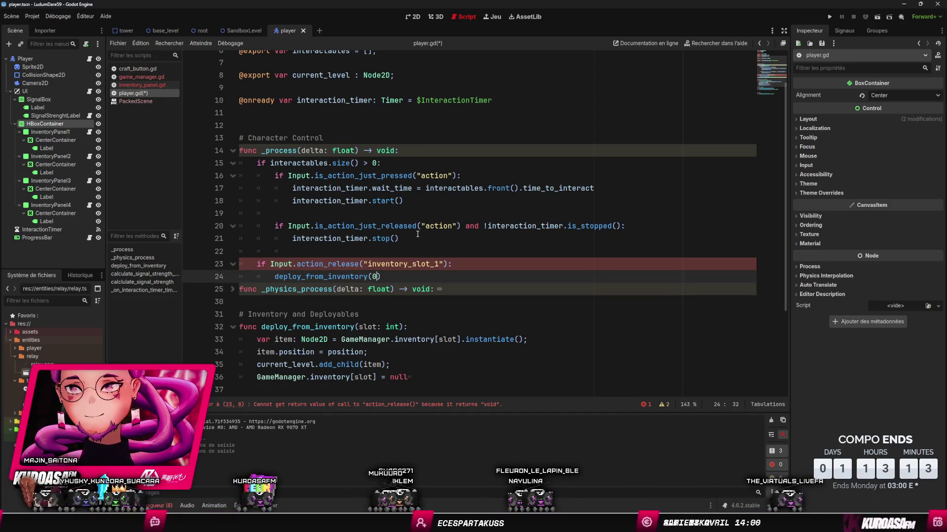
pyautogui.write(';')
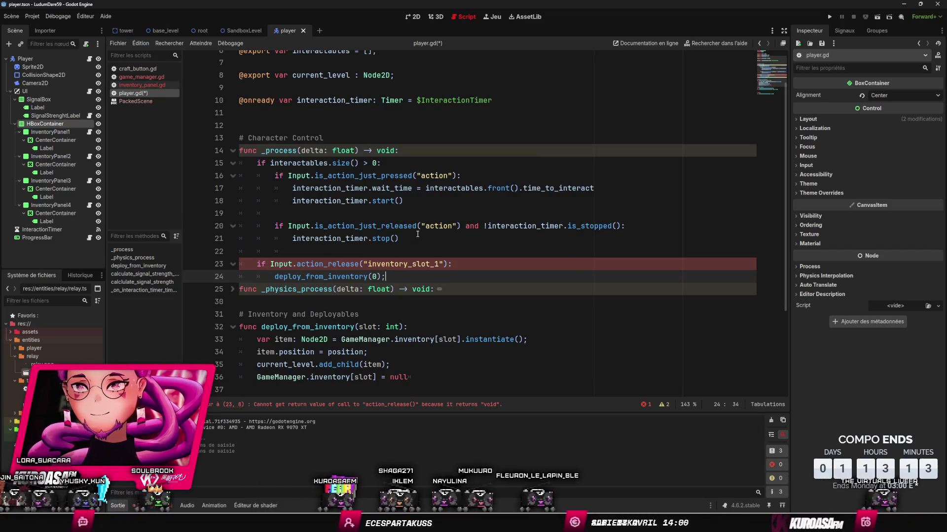
pyautogui.press('Return')
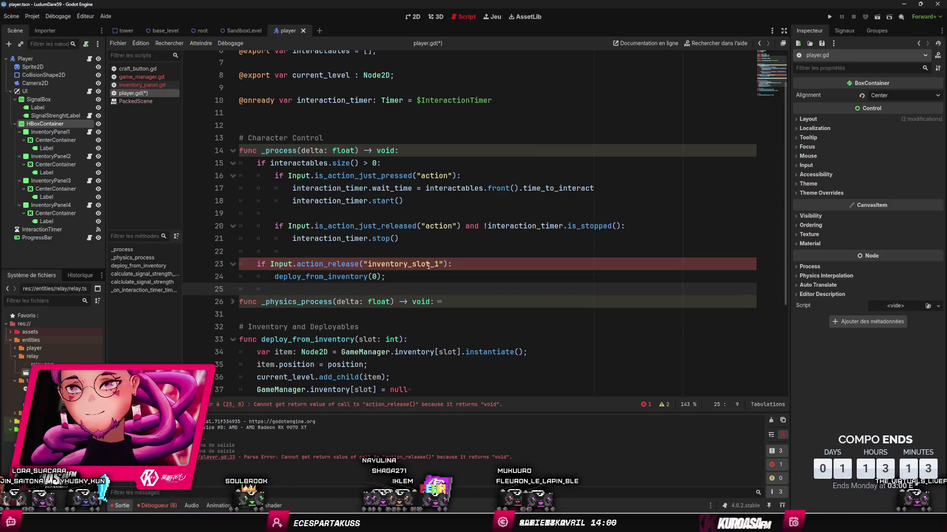
pyautogui.scroll(1, 429, 266)
# - Change the condition to Input.is_action_just_released and save player.gd
pyautogui.click(394, 252)
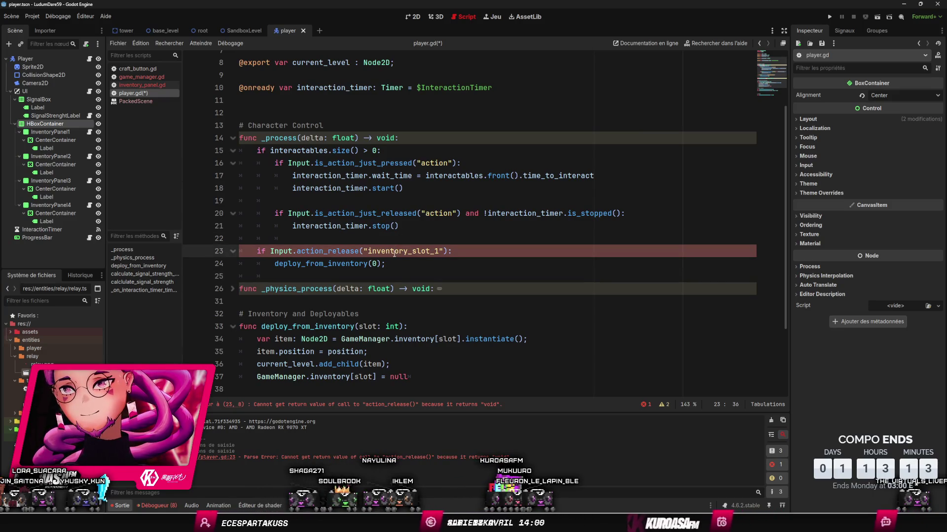
pyautogui.moveTo(327, 251)
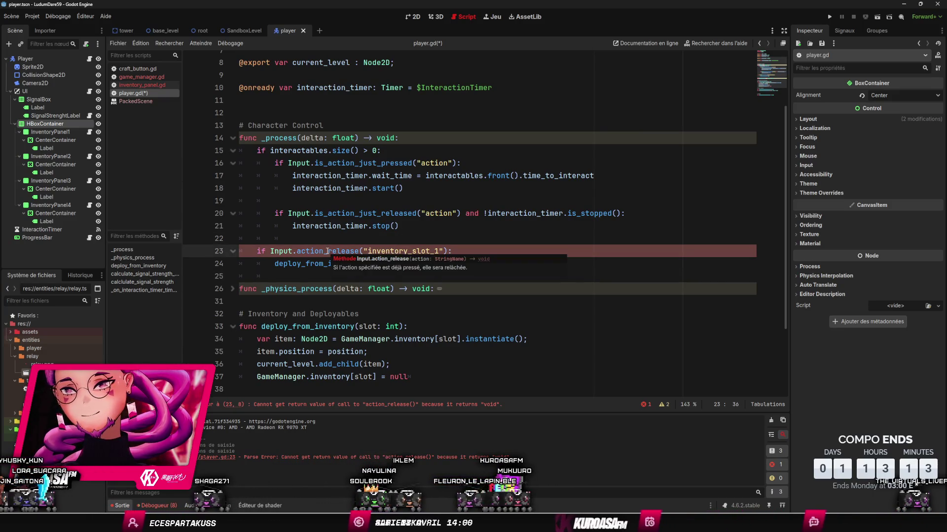
pyautogui.click(360, 251)
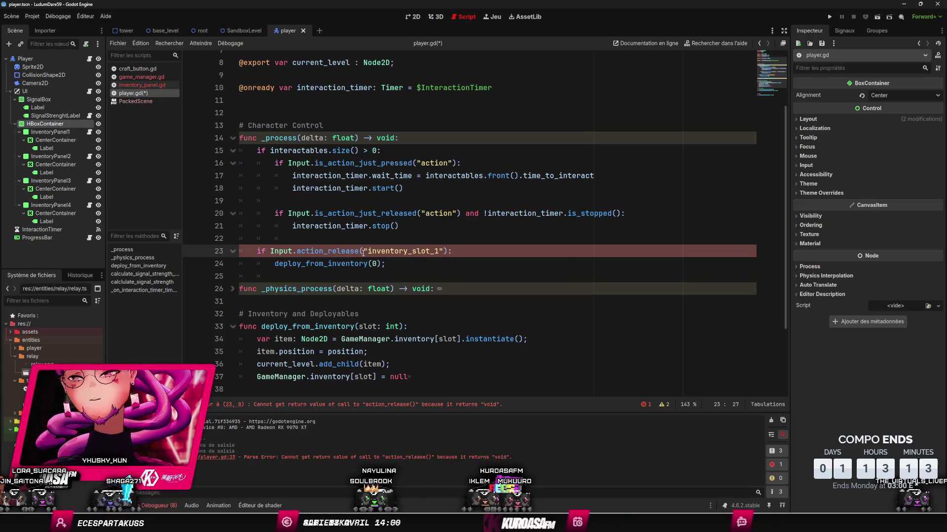
pyautogui.hotkey('ctrl', 'BackSpace')
pyautogui.write('is')
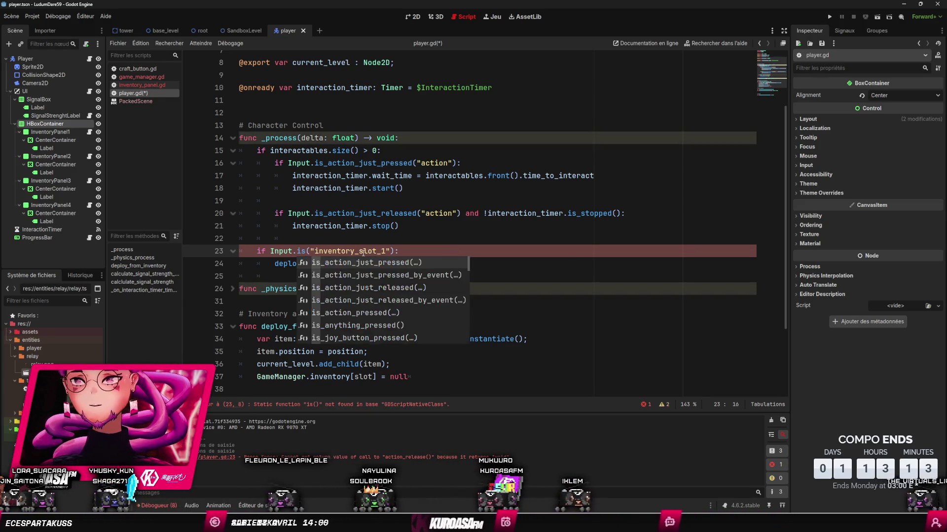
pyautogui.press('Down')
pyautogui.press('Down')
pyautogui.press('Return')
pyautogui.hotkey('ctrl', 's')
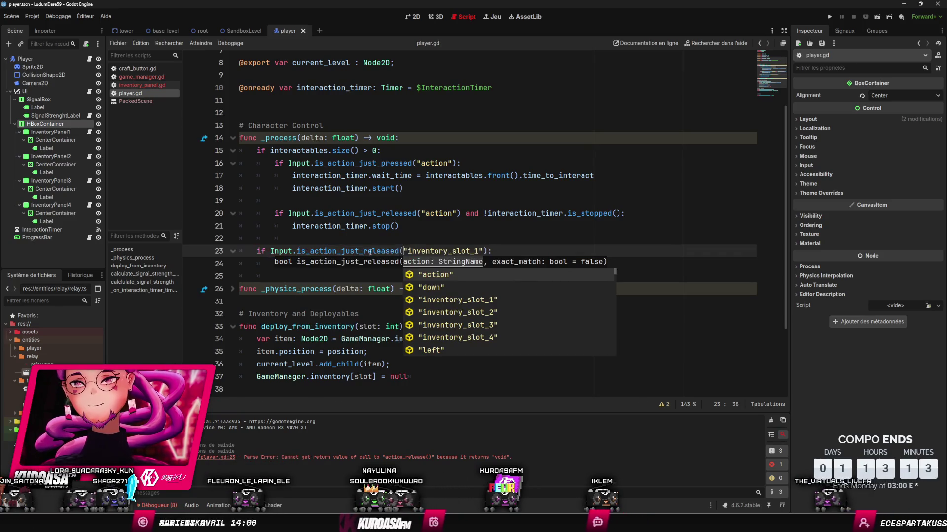
pyautogui.click(405, 245)
pyautogui.click(408, 224)
# - Test-run the game with F5, delete the stray letters typed on line 34, and stop the run
pyautogui.press('F5')
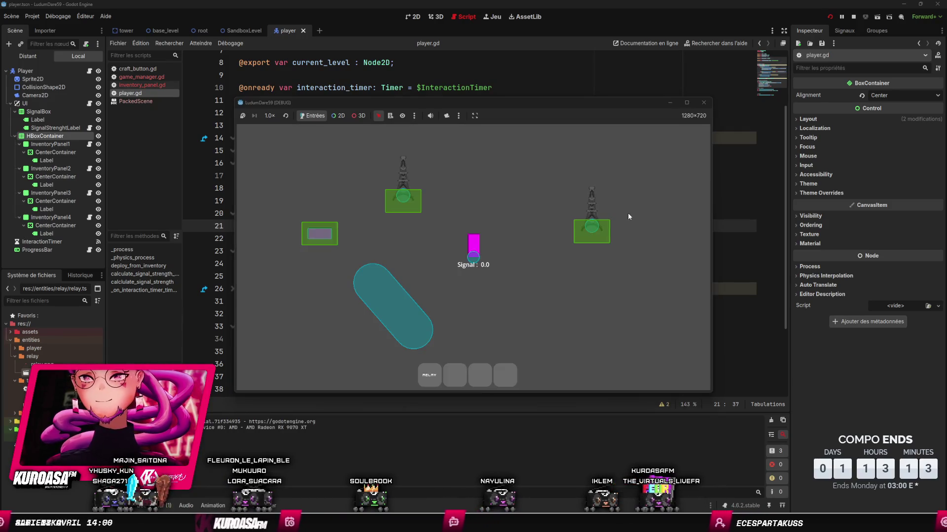
pyautogui.write('zq')
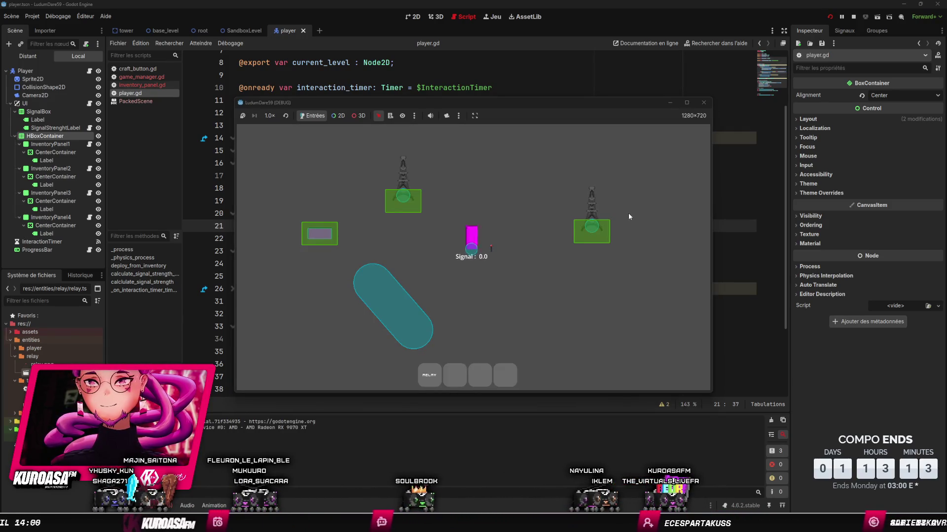
pyautogui.write('1qd')
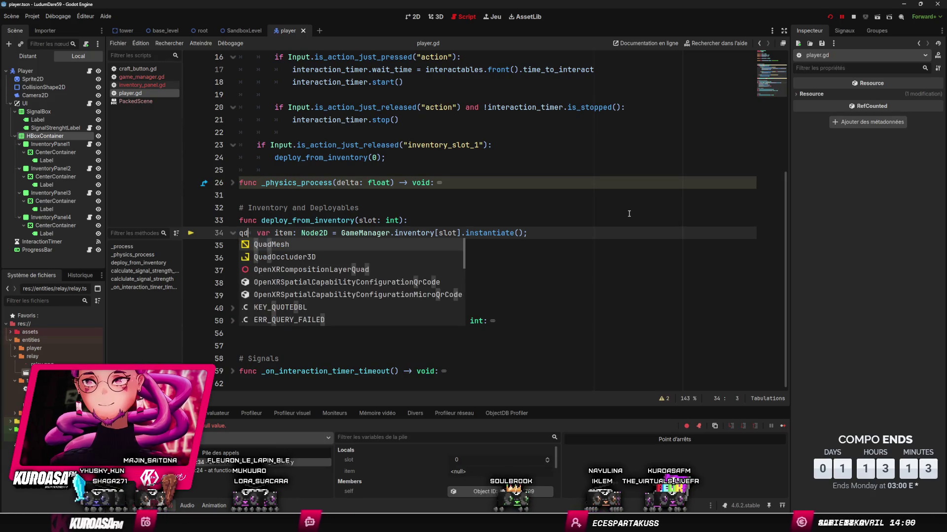
pyautogui.press('BackSpace')
pyautogui.press('BackSpace')
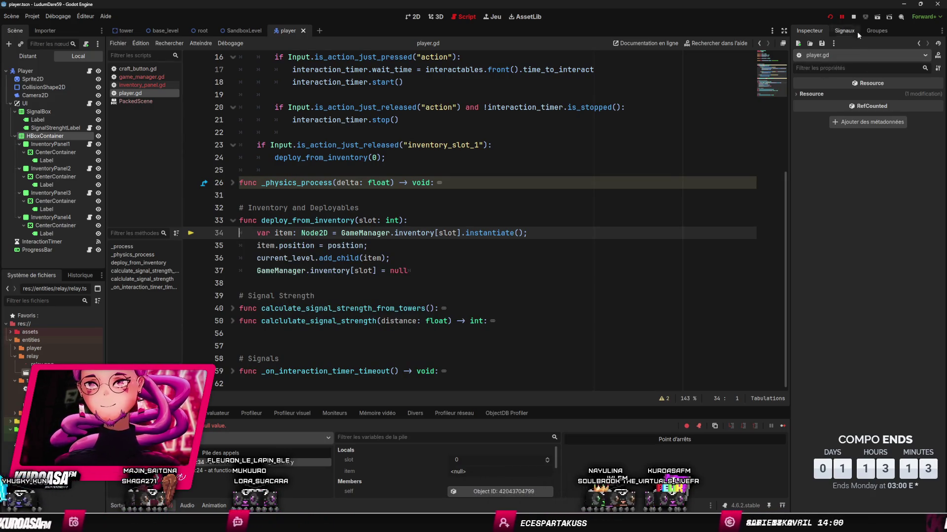
pyautogui.click(853, 16)
pyautogui.click(394, 207)
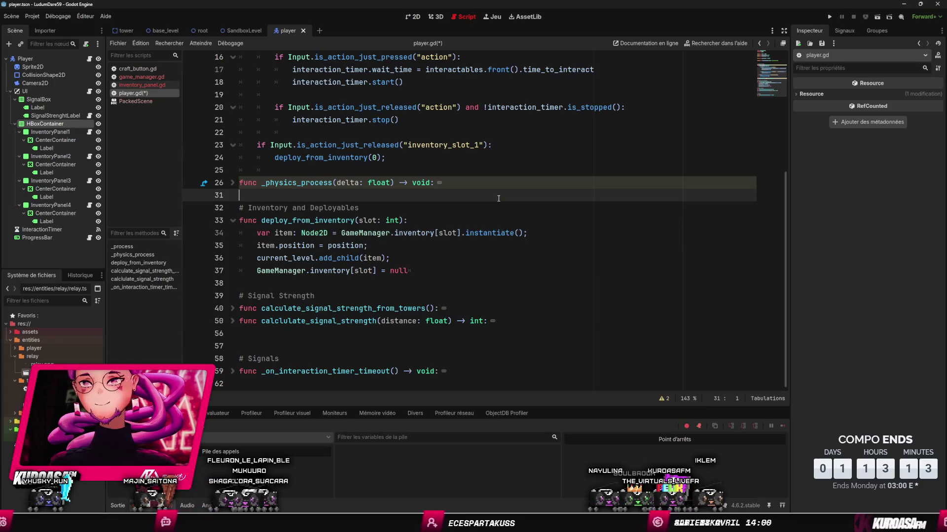
# - Add GameManager.inventory_updated.emit() after the slot-clearing line and save player.gd
pyautogui.click(419, 258)
pyautogui.click(442, 269)
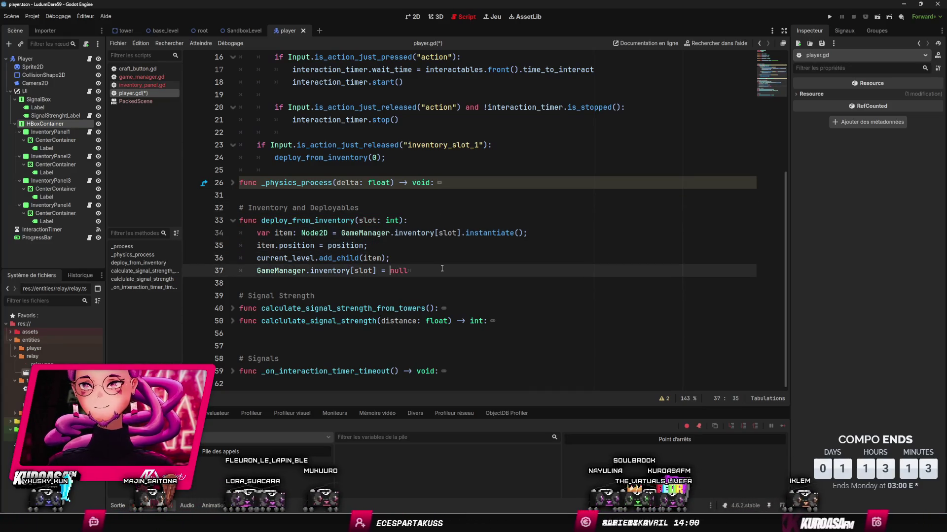
pyautogui.press('Return')
pyautogui.write('g')
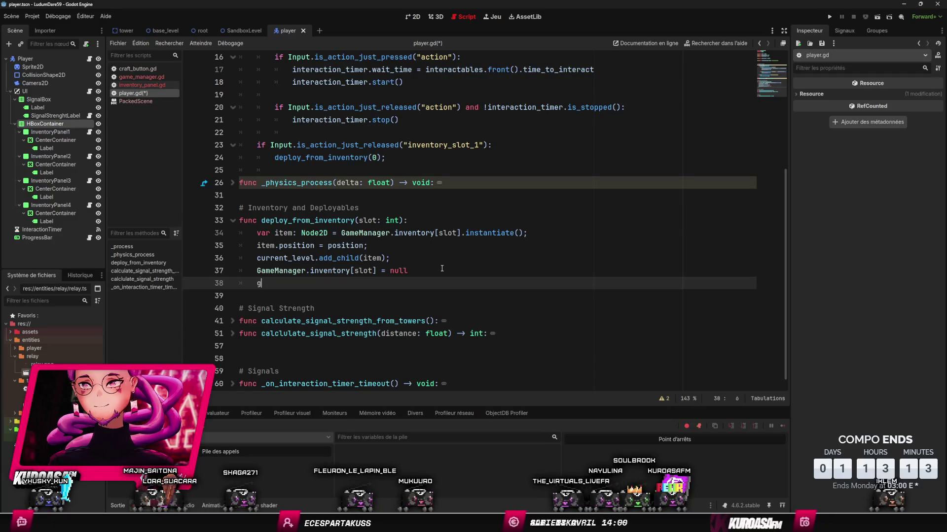
pyautogui.write('Game')
pyautogui.press('Return')
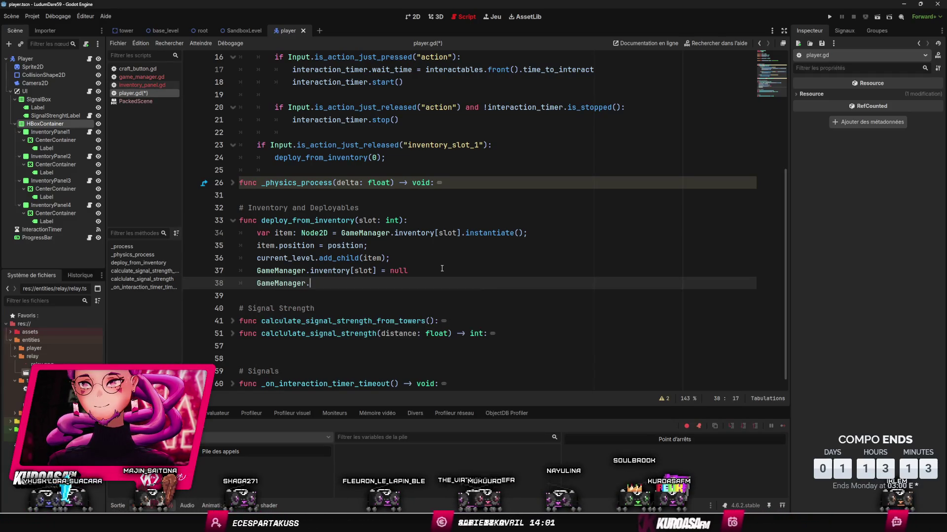
pyautogui.write('.')
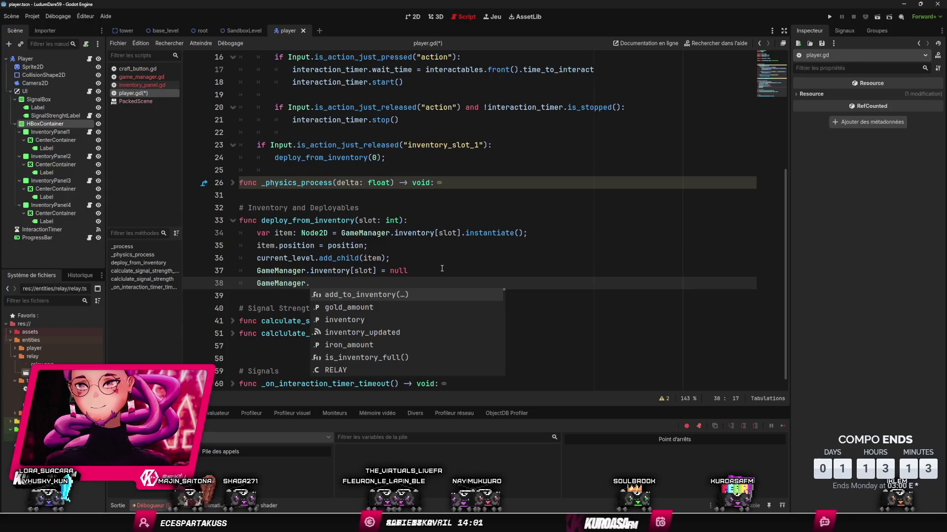
pyautogui.press('Down')
pyautogui.press('Down')
pyautogui.press('Down')
pyautogui.press('Return')
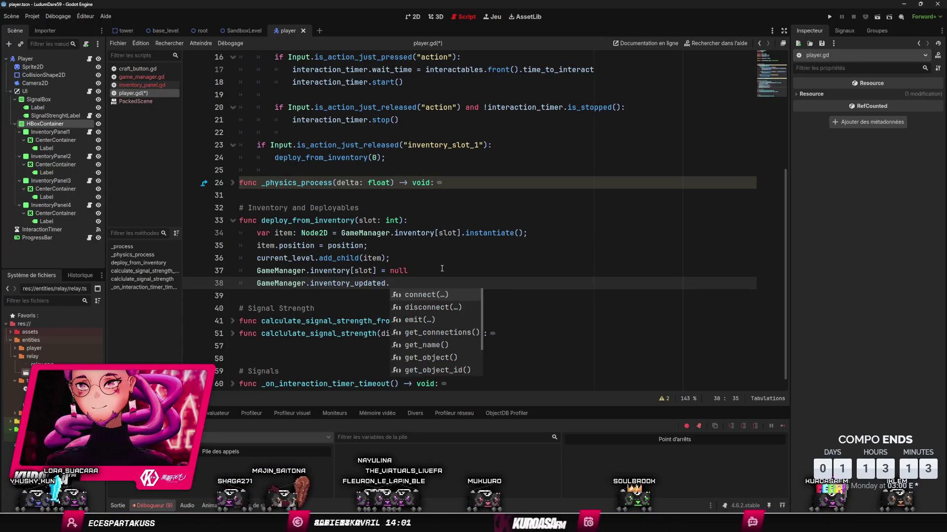
pyautogui.press('Down')
pyautogui.press('Down')
pyautogui.press('Return')
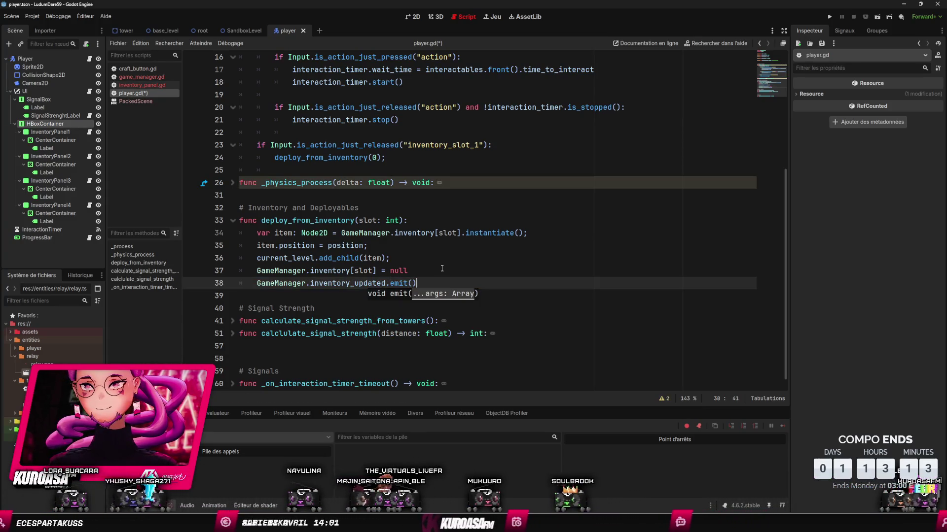
pyautogui.hotkey('ctrl', 's')
# - Test-run the game, moving the player with W and D, then close it
pyautogui.click(445, 129)
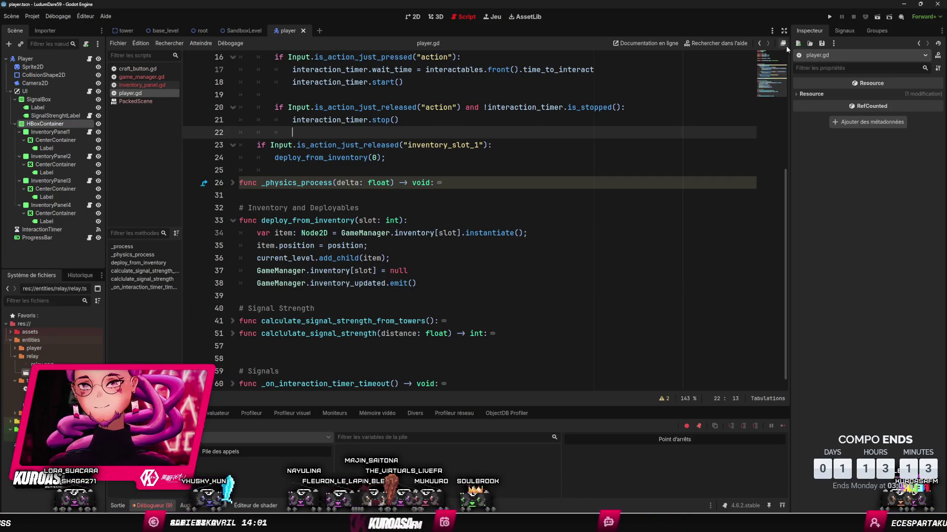
pyautogui.click(830, 17)
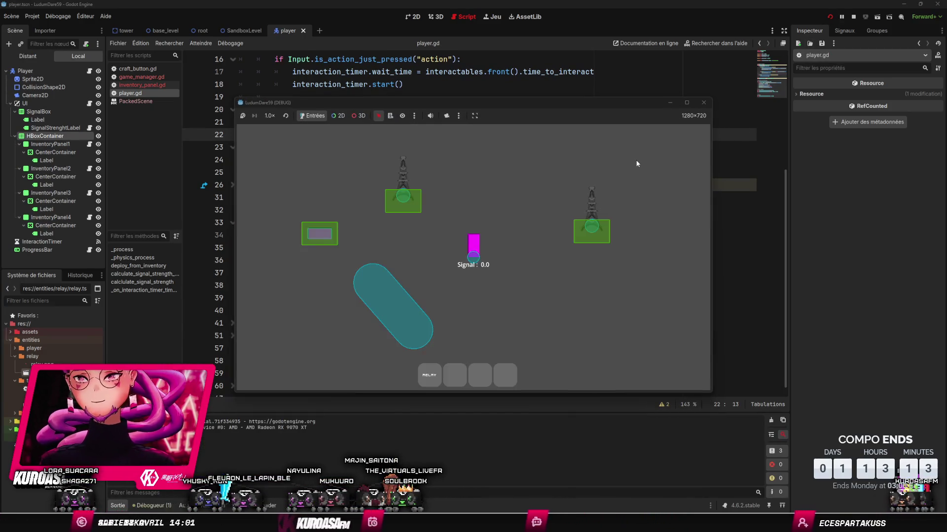
pyautogui.press('w')
pyautogui.press('d')
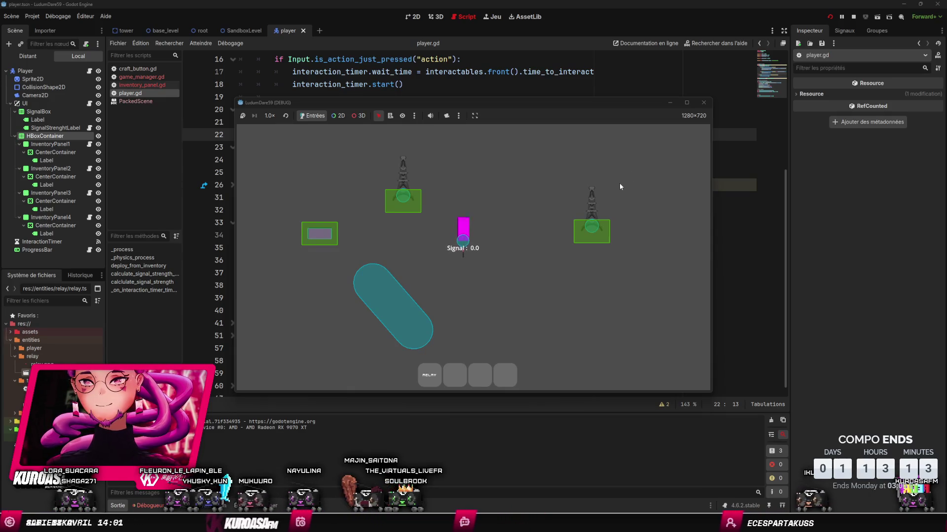
pyautogui.click(704, 102)
# - Remove the emit and slot-clearing lines from deploy_from_inventory in player.gd
pyautogui.click(441, 288)
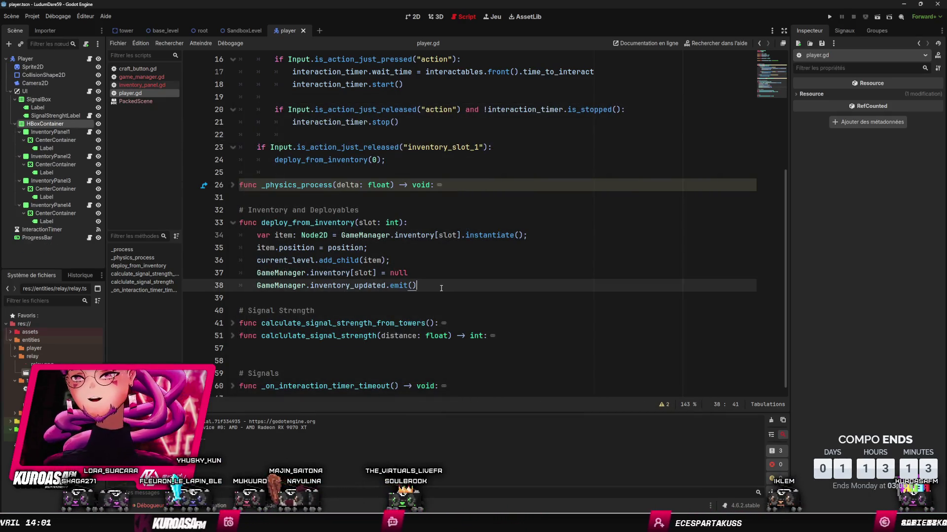
pyautogui.hotkey('ctrl', 'shift', 'k')
pyautogui.click(444, 246)
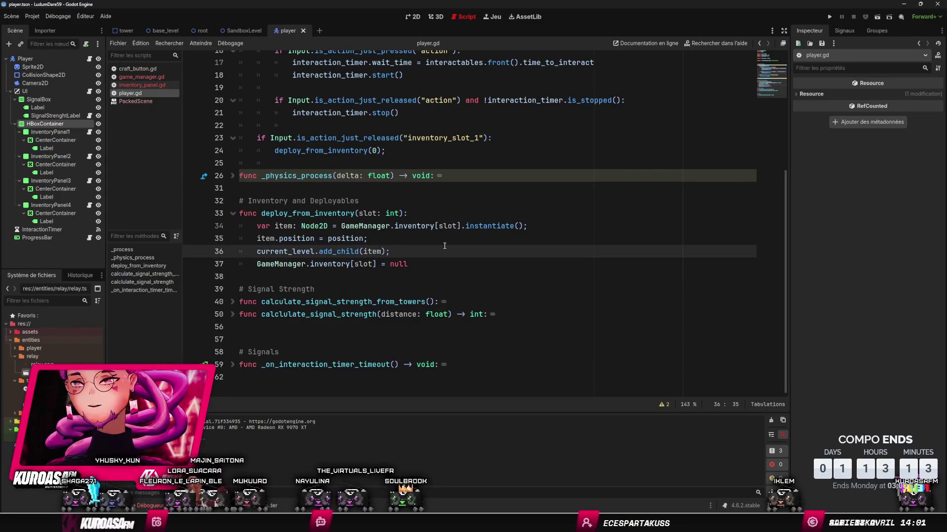
pyautogui.click(419, 264)
pyautogui.hotkey('ctrl', 'shift', 'k')
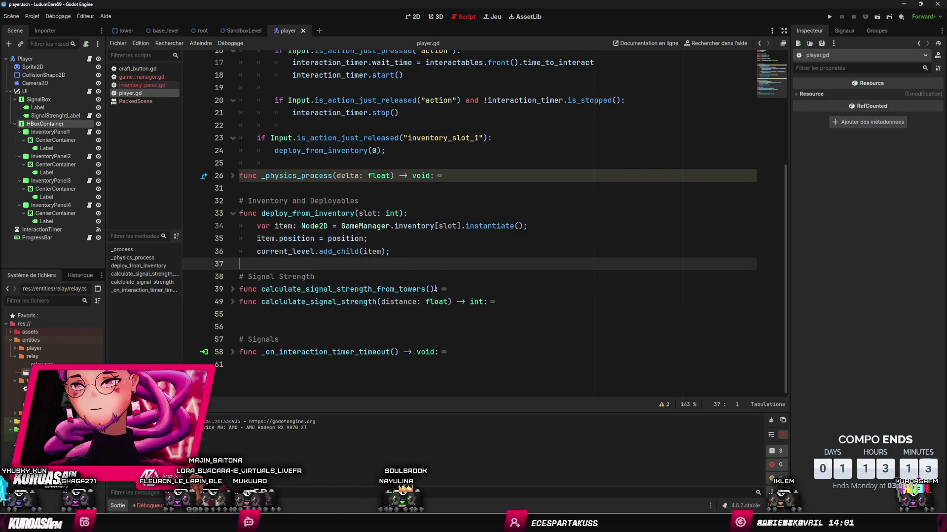
# - In game_manager.gd, add func remove_from_inventory(slot: int) containing the slot-clearing line
pyautogui.hotkey('alt', 'Left')
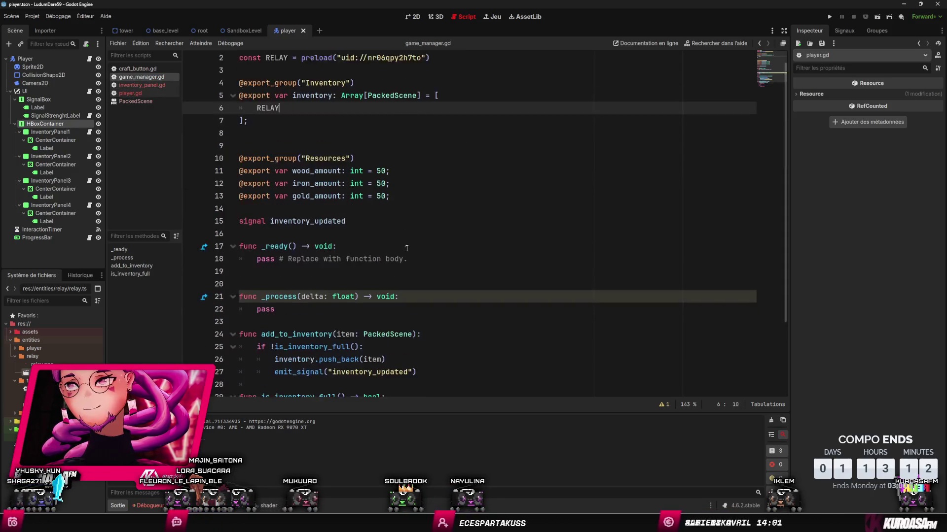
pyautogui.scroll(-3, 407, 248)
pyautogui.click(450, 274)
pyautogui.press('Return')
pyautogui.press('Return')
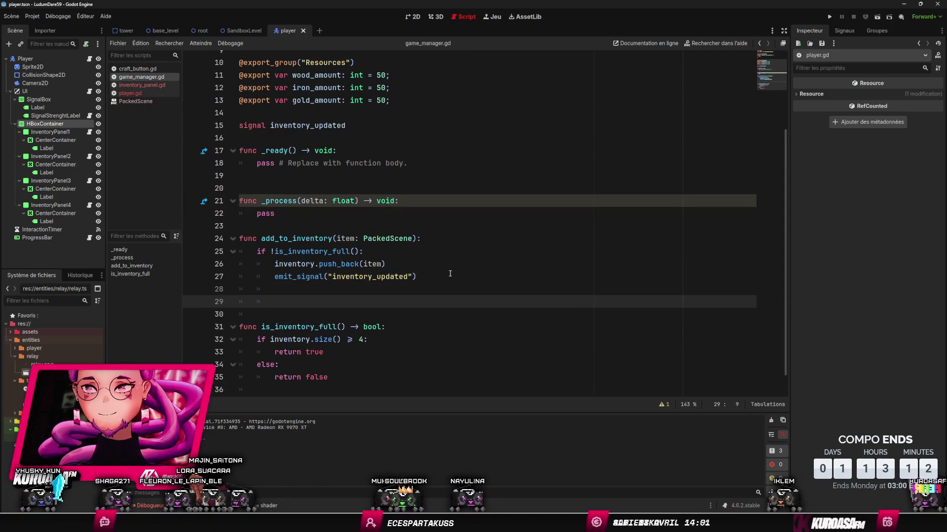
pyautogui.press('BackSpace')
pyautogui.press('BackSpace')
pyautogui.write('func re')
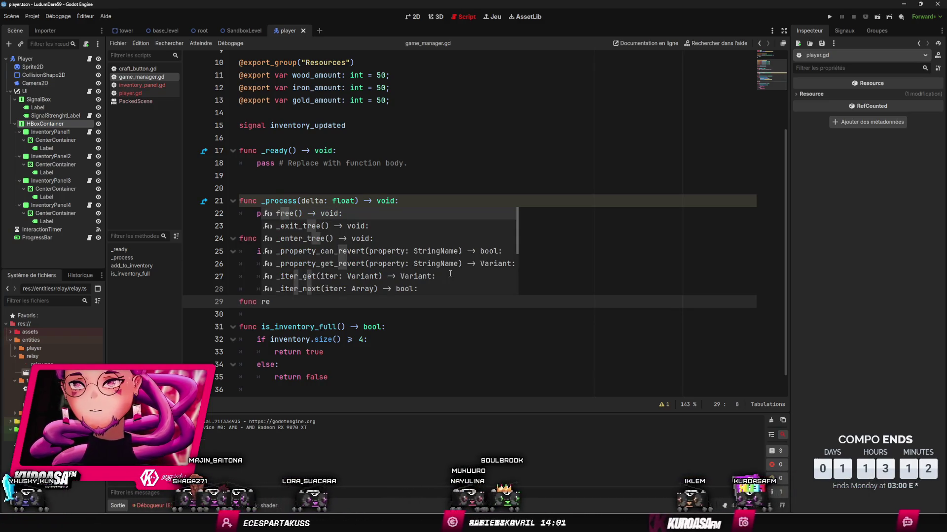
pyautogui.write('move_from_inventory(slot: int')
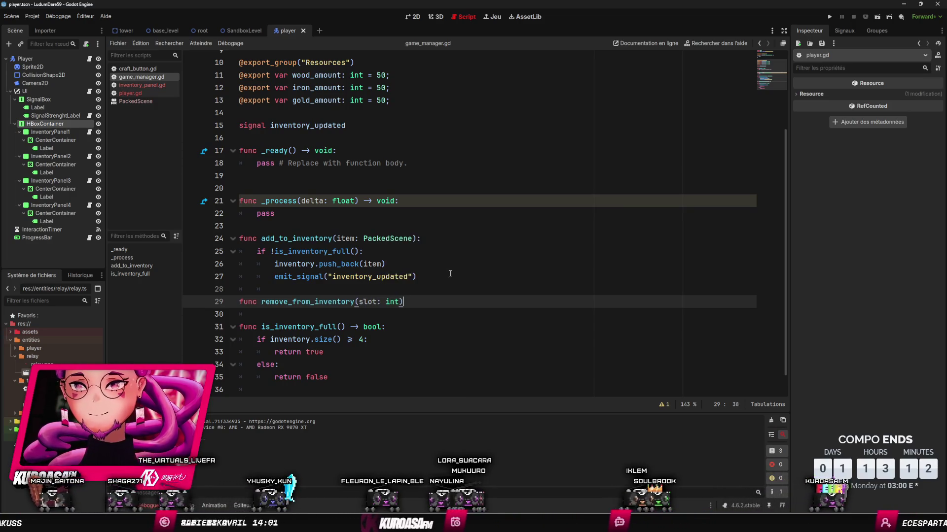
pyautogui.write(':')
pyautogui.press('Return')
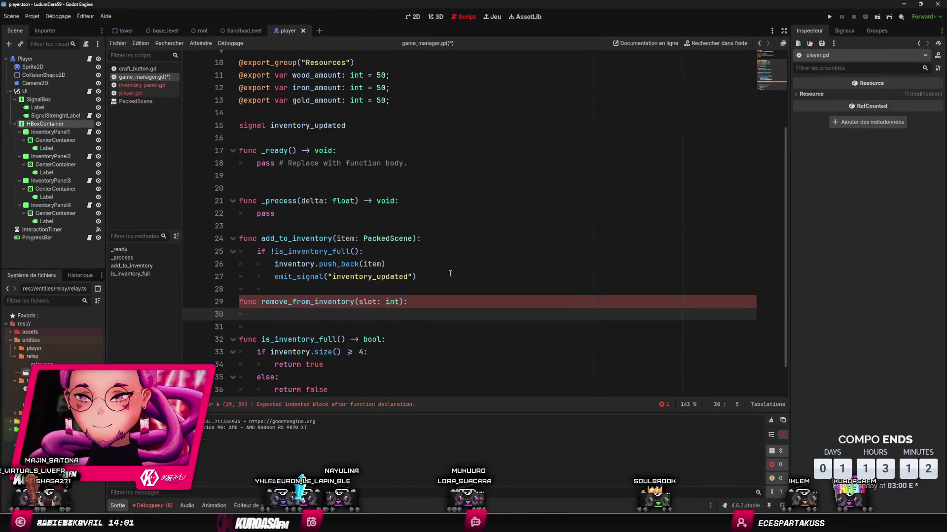
pyautogui.write('GameManager.inventory[slot] = null')
pyautogui.press('BackSpace')
pyautogui.press('Down')
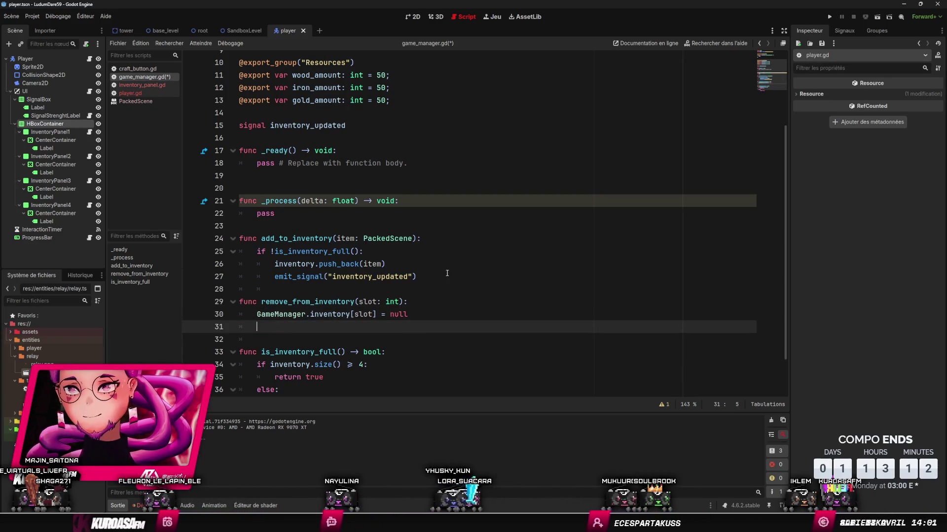
# - Add emit_signal("inventory_updated") after the slot-clearing line, fix indentation, save, and relaunch the game
pyautogui.click(449, 273)
pyautogui.hotkey('ctrl', 'c')
pyautogui.click(351, 314)
pyautogui.hotkey('ctrl', 'v')
pyautogui.hotkey('alt', 'Up')
pyautogui.press('Down')
pyautogui.press('Down')
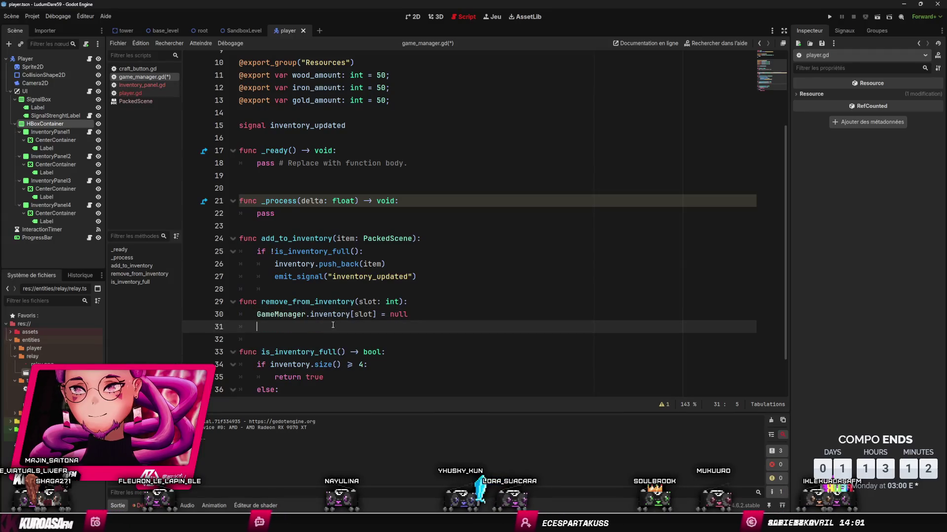
pyautogui.press('Up')
pyautogui.hotkey('shift', 'Tab')
pyautogui.hotkey('shift', 'Tab')
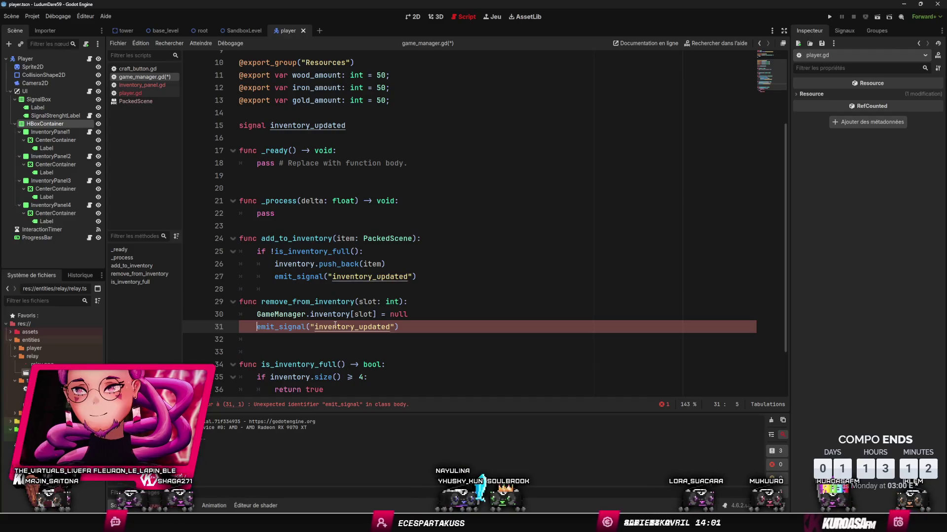
pyautogui.hotkey('ctrl', 'z')
pyautogui.click(434, 316)
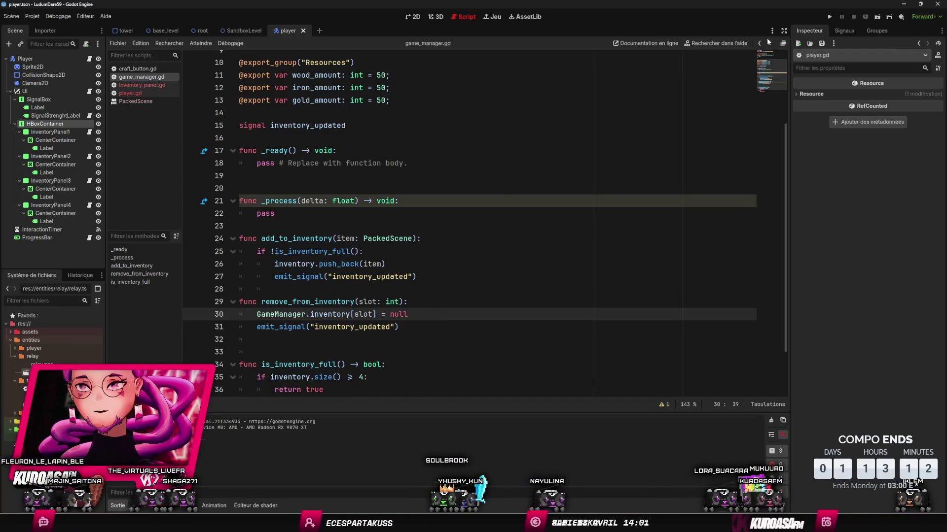
pyautogui.click(832, 18)
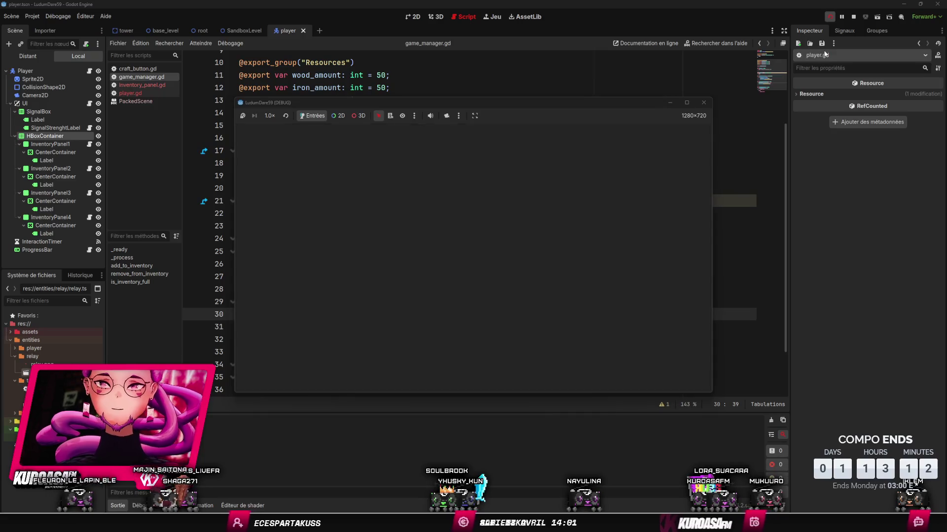
pyautogui.hotkey('w', 'a')
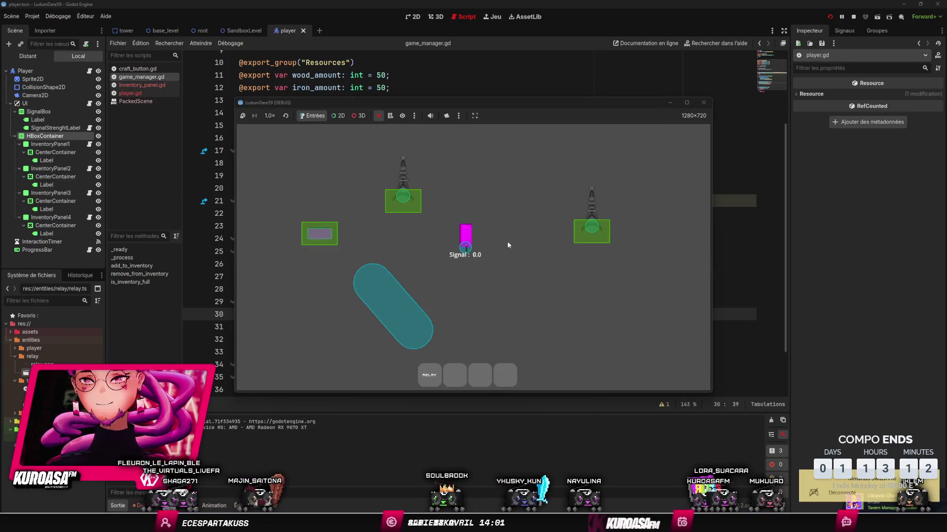
pyautogui.press('d')
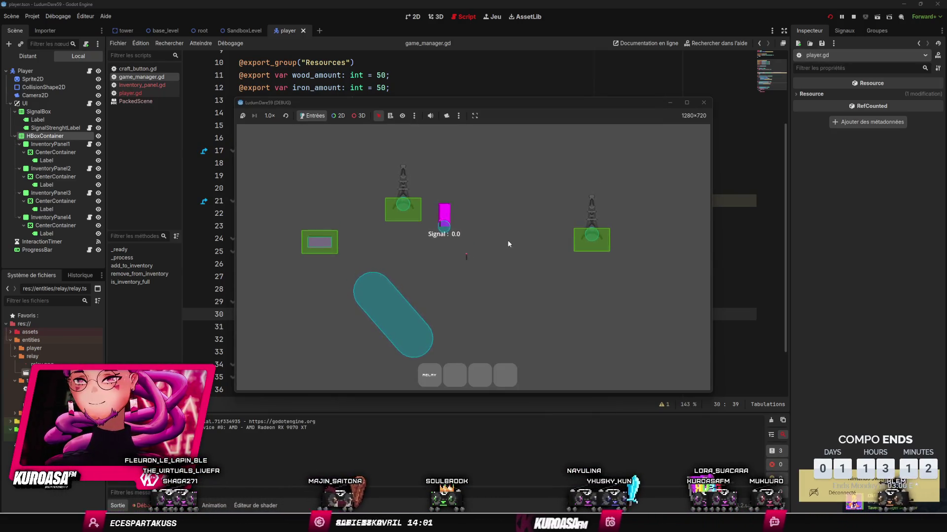
pyautogui.press('s')
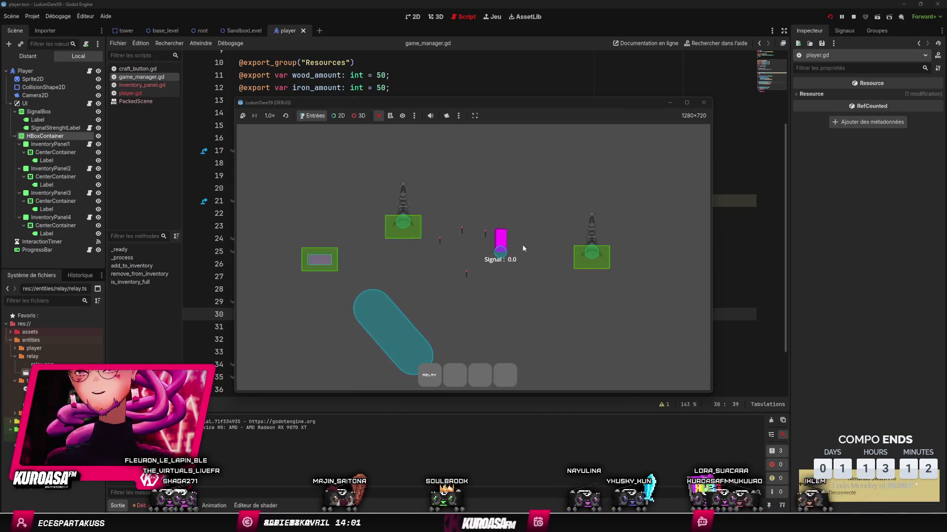
pyautogui.click(703, 102)
pyautogui.click(317, 302)
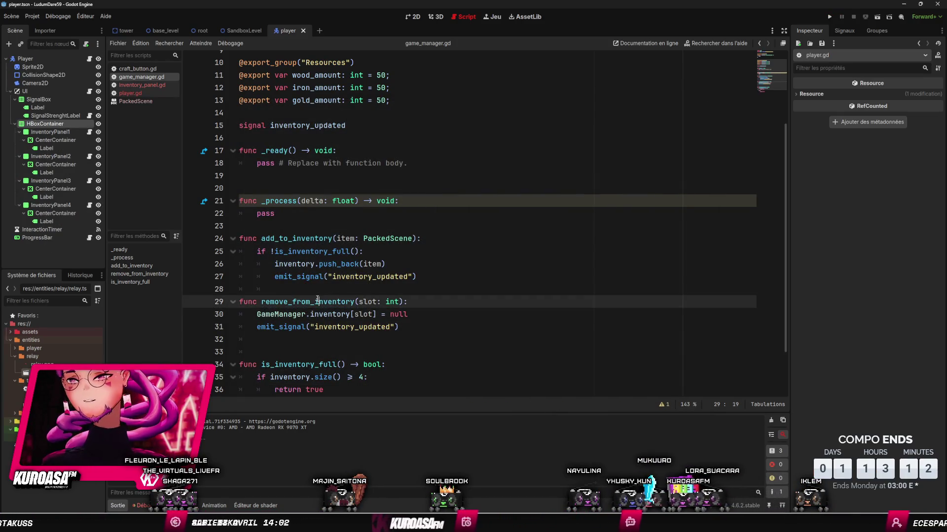
# - In player.gd, call GameManager.remove_from_inventory(slot) after the add_child line, then launch the game
pyautogui.doubleClick(335, 302)
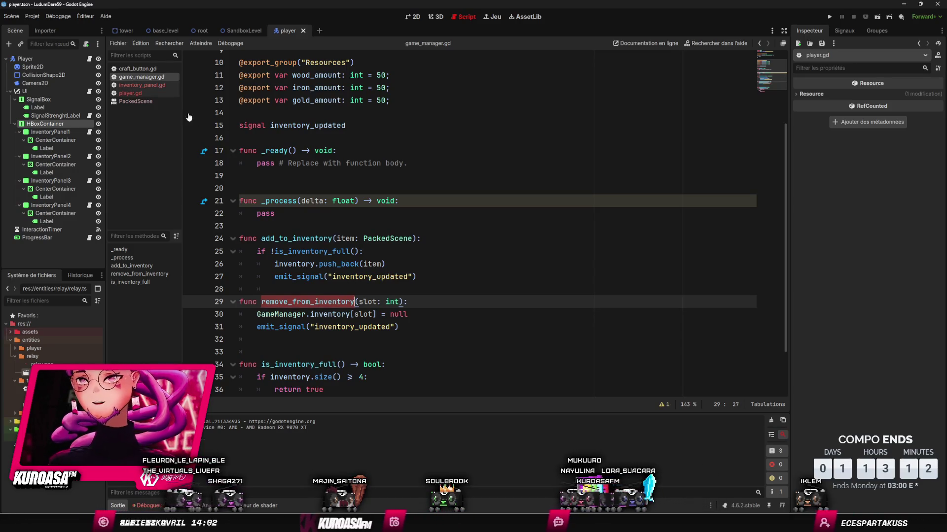
pyautogui.click(134, 69)
pyautogui.click(144, 92)
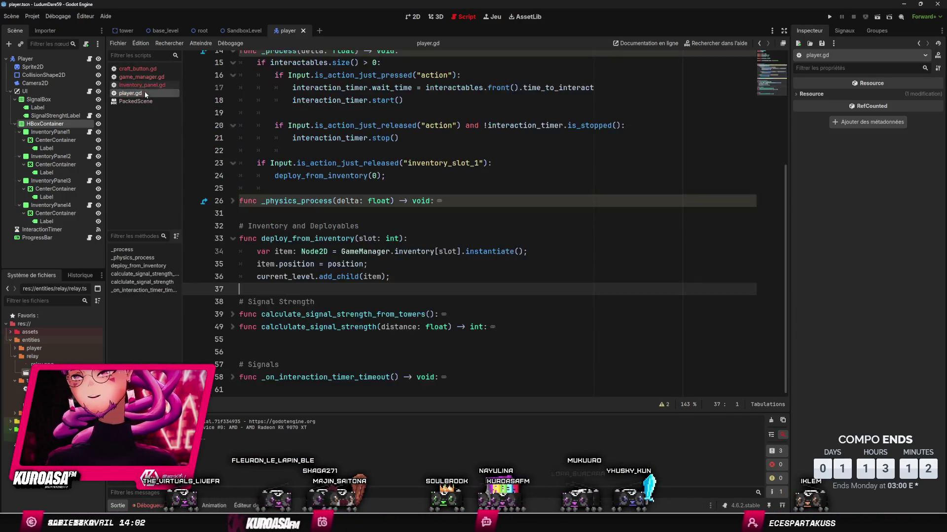
pyautogui.click(417, 277)
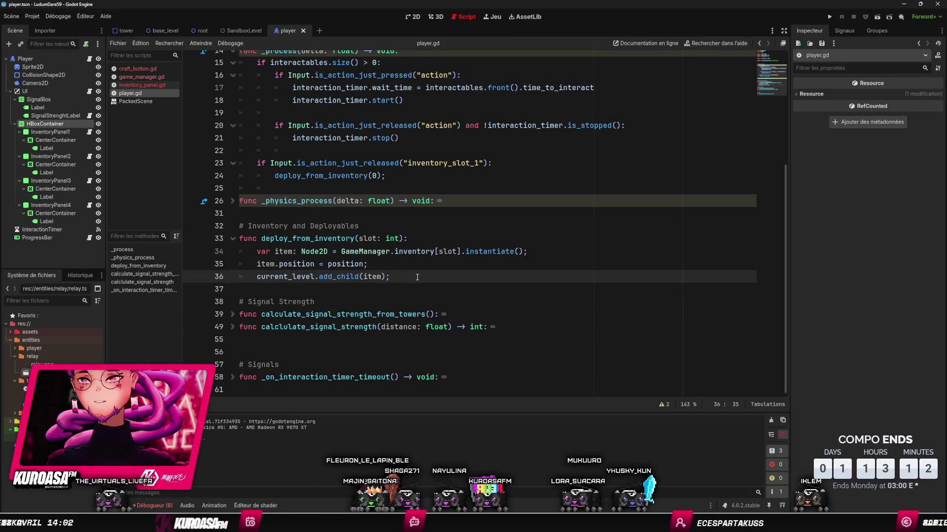
pyautogui.press('Return')
pyautogui.hotkey('ctrl', 'v')
pyautogui.hotkey('ctrl', 'BackSpace')
pyautogui.write('G')
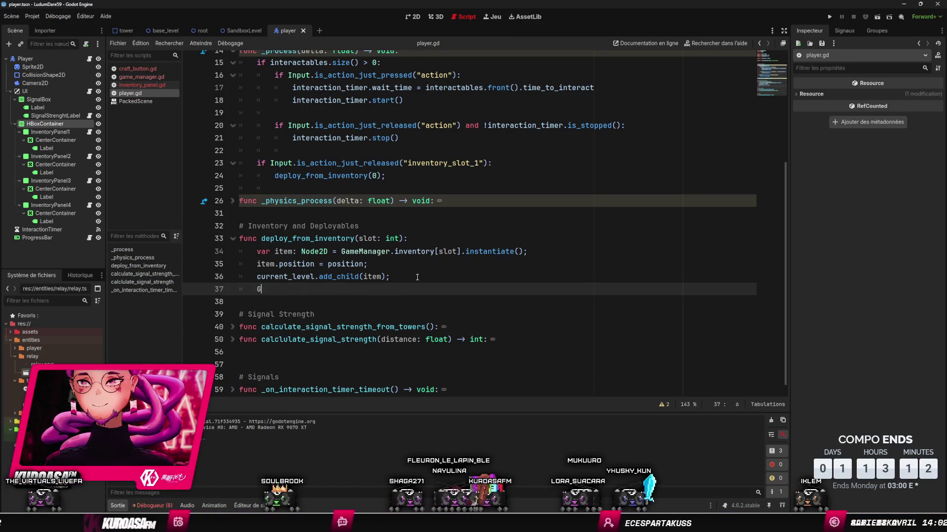
pyautogui.write('ameM')
pyautogui.press('Return')
pyautogui.write('.remove_from_inventory(')
pyautogui.press('Return')
pyautogui.press('Return')
pyautogui.click(830, 17)
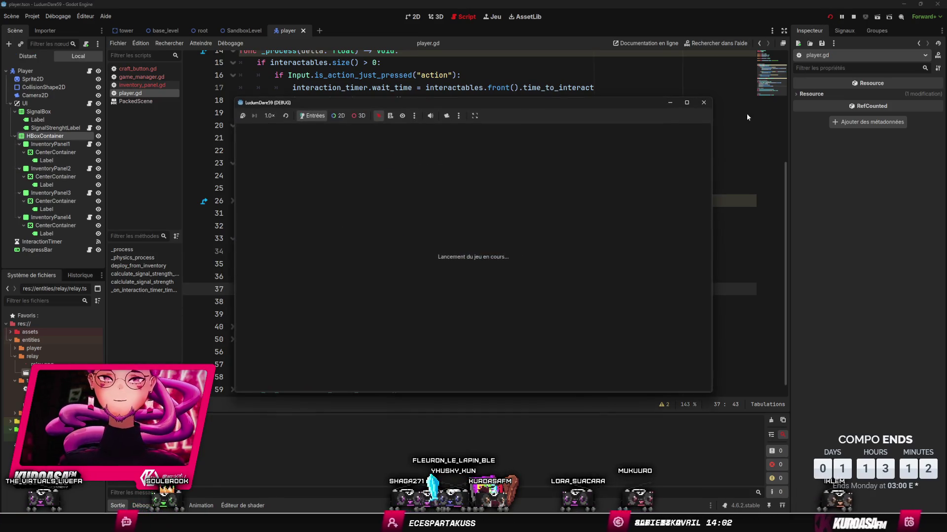
# - Move and press 1 to deploy, stop the crashed run, and jump to remove_from_inventory's definition
pyautogui.press('Left')
pyautogui.press('Up')
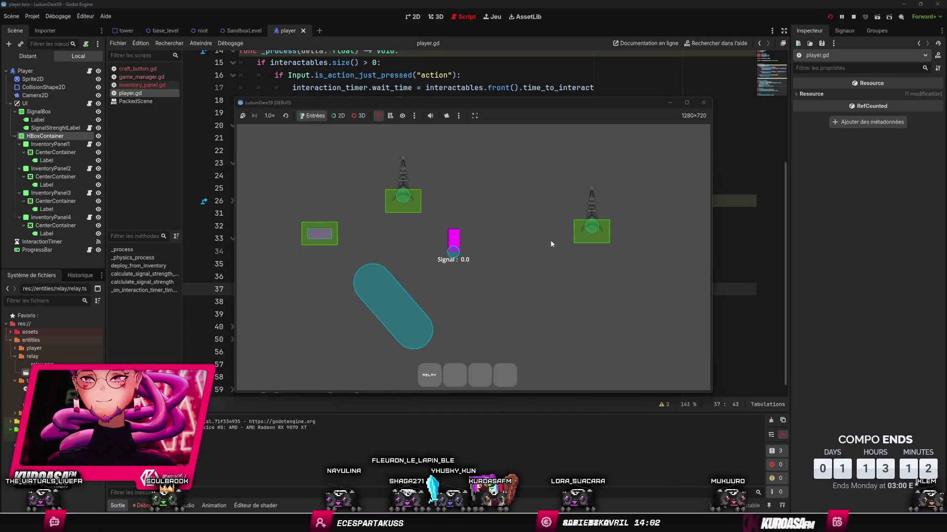
pyautogui.press('1')
pyautogui.hotkey('ctrl', 'space')
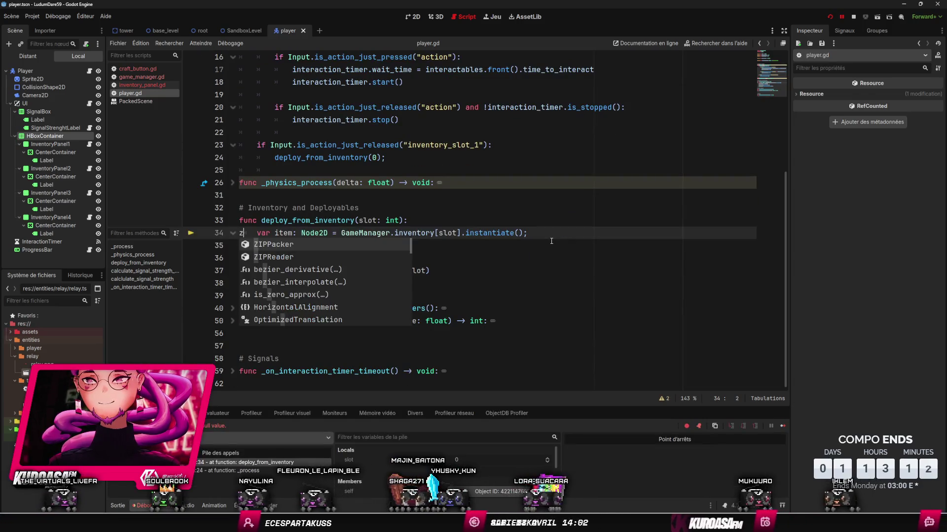
pyautogui.press('Escape')
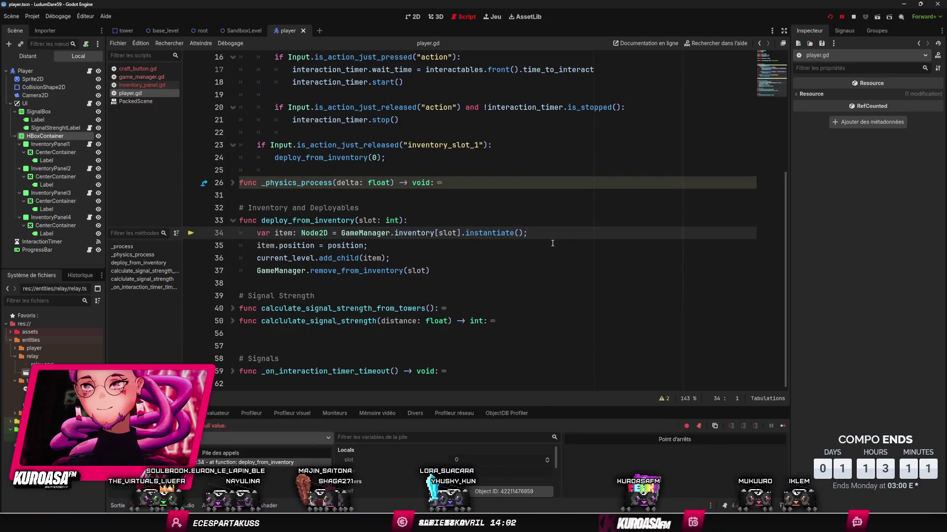
pyautogui.click(853, 18)
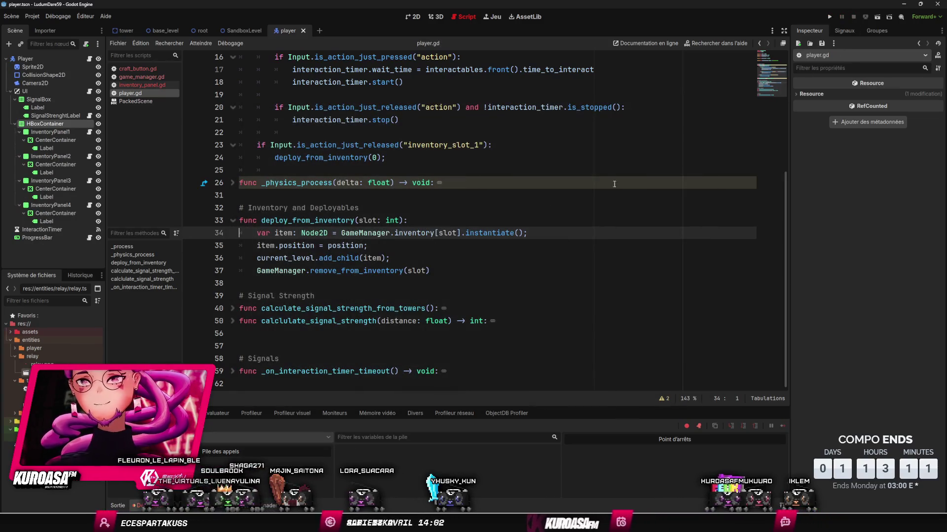
pyautogui.click(489, 203)
pyautogui.click(341, 271)
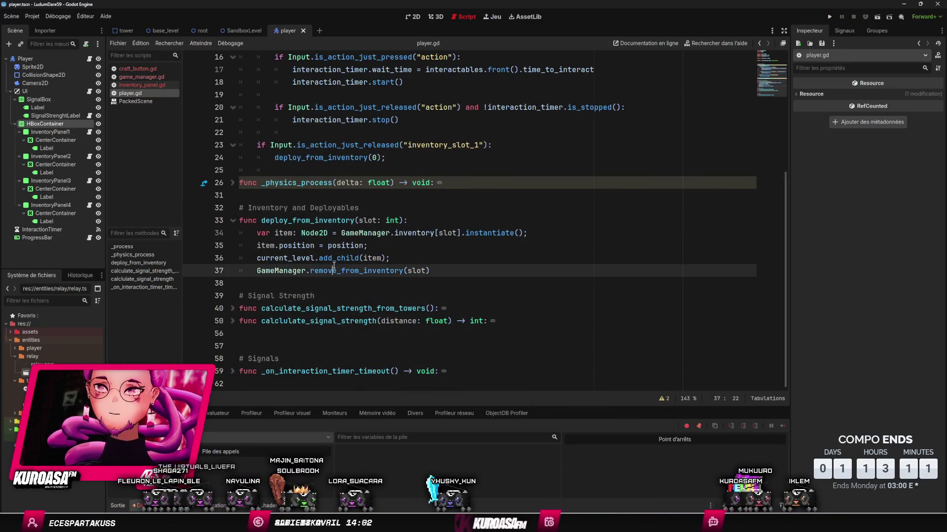
pyautogui.keyDown('ctrl'); pyautogui.click(341, 270); pyautogui.keyUp('ctrl')
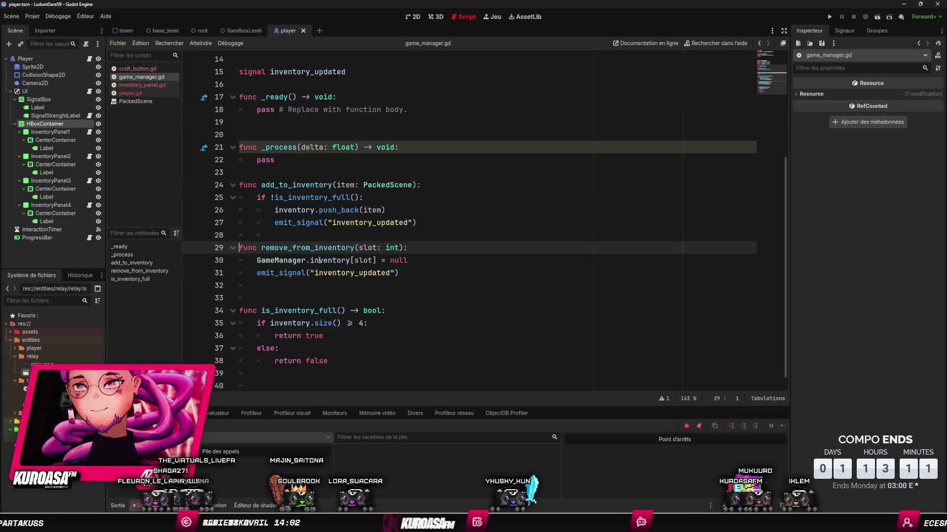
# - Replace '= null' on line 30 with .remove_at(slot) and save game_manager.gd
pyautogui.doubleClick(398, 260)
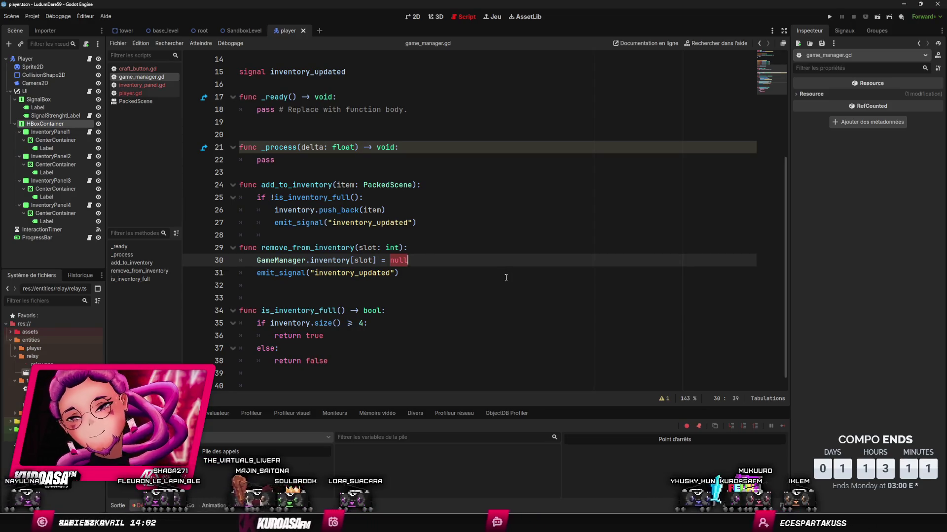
pyautogui.press('BackSpace')
pyautogui.press('BackSpace')
pyautogui.press('BackSpace')
pyautogui.press('BackSpace')
pyautogui.press('BackSpace')
pyautogui.press('BackSpace')
pyautogui.write('.')
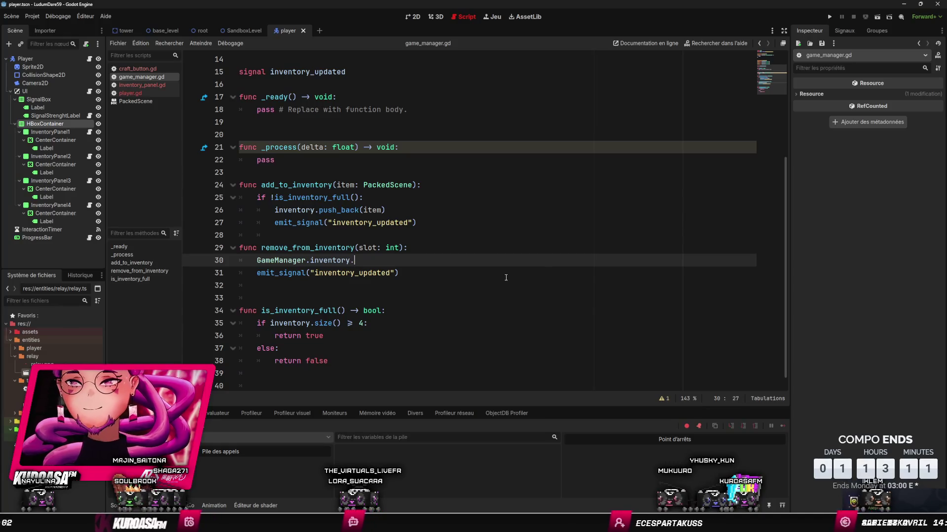
pyautogui.write('era')
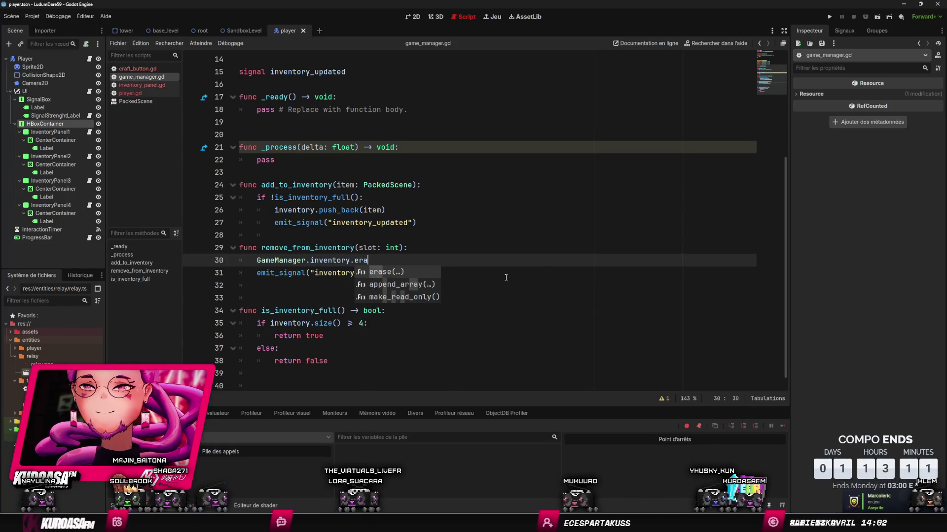
pyautogui.press('Return')
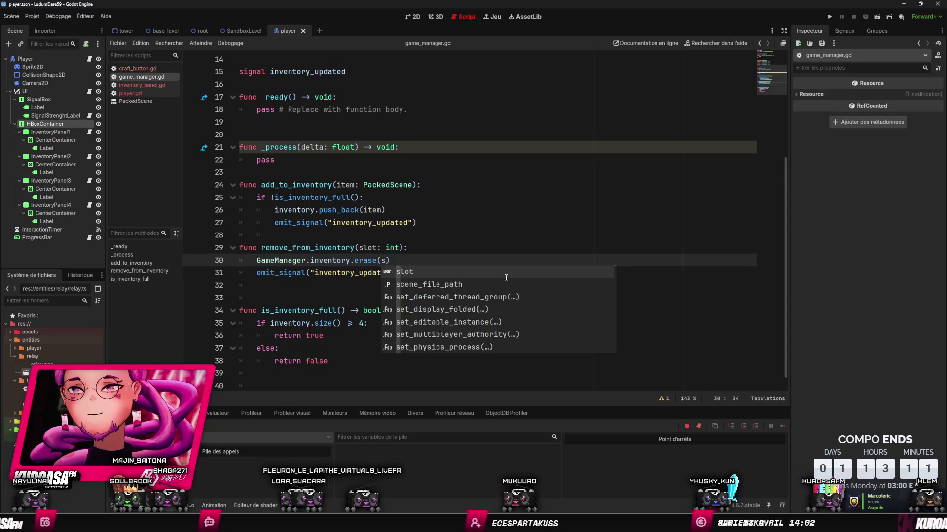
pyautogui.press('BackSpace')
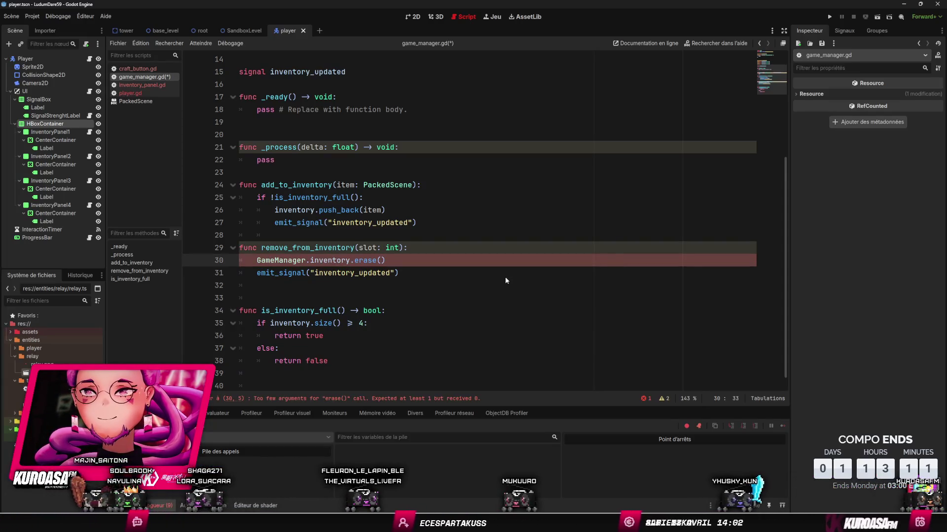
pyautogui.press('BackSpace')
pyautogui.press('BackSpace')
pyautogui.press('BackSpace')
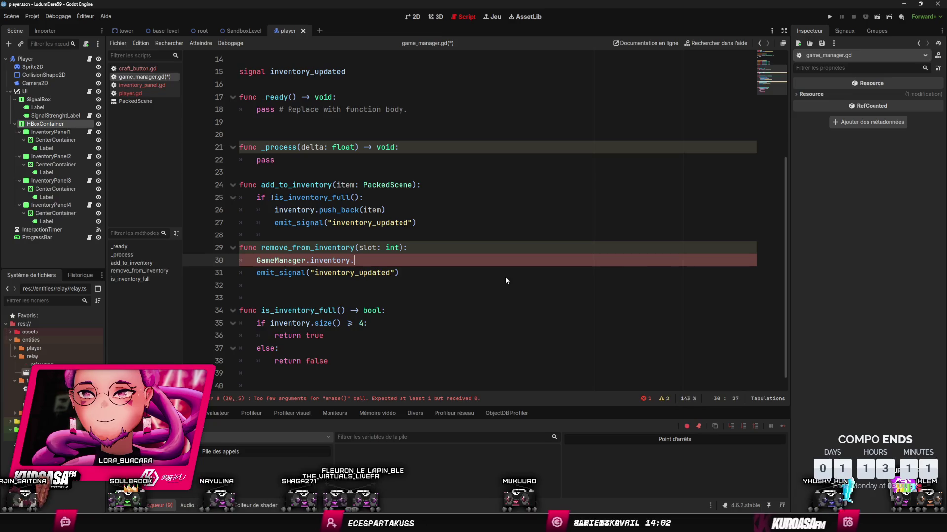
pyautogui.write('re')
pyautogui.press('Down')
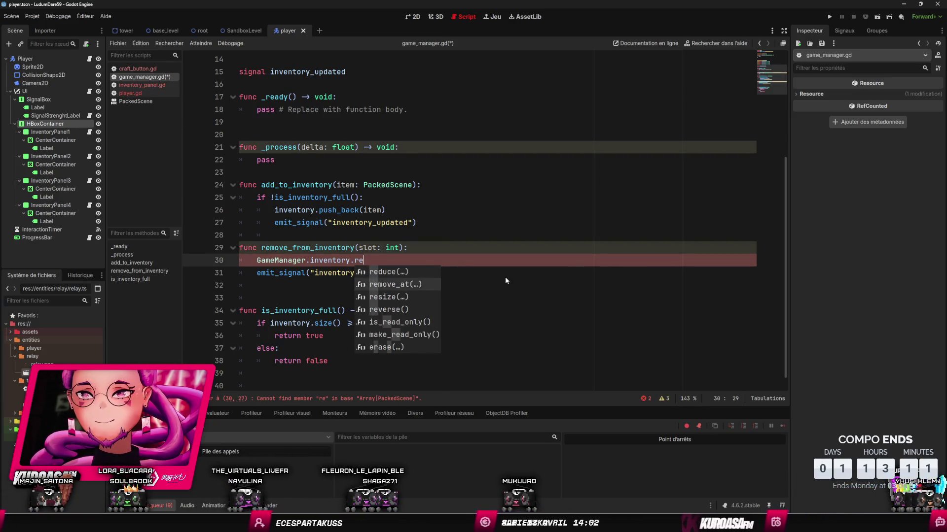
pyautogui.press('Return')
pyautogui.write('slot')
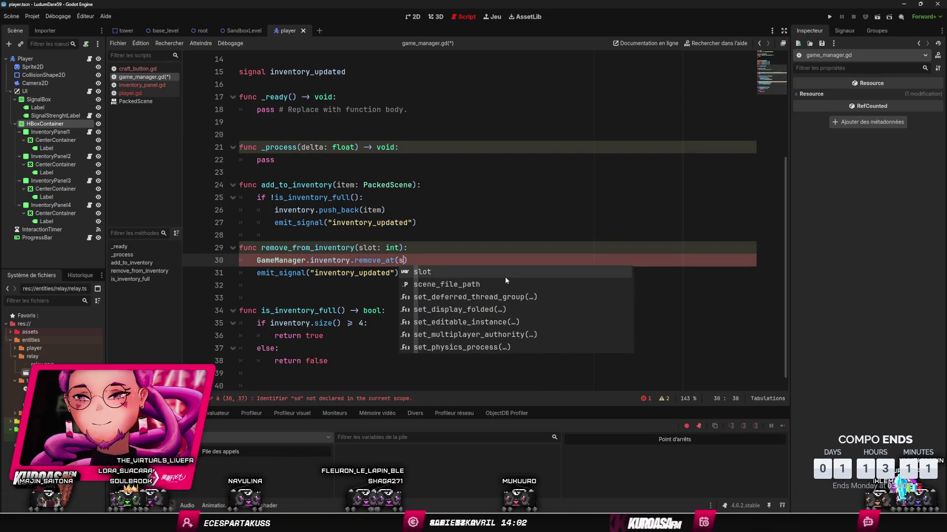
pyautogui.hotkey('ctrl', 's')
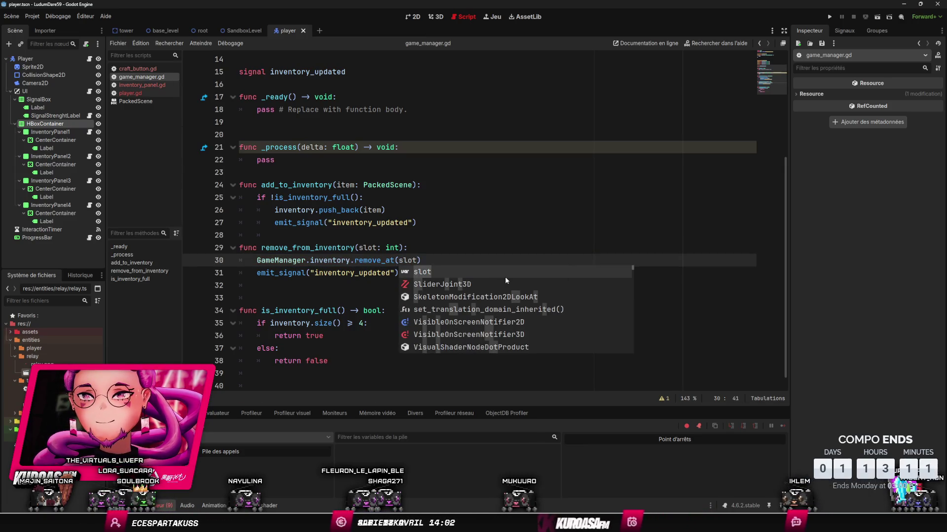
# - Retest the game with F5, pressing 1 to deploy, then stop the run
pyautogui.press('Left')
pyautogui.press('Left')
pyautogui.click(457, 240)
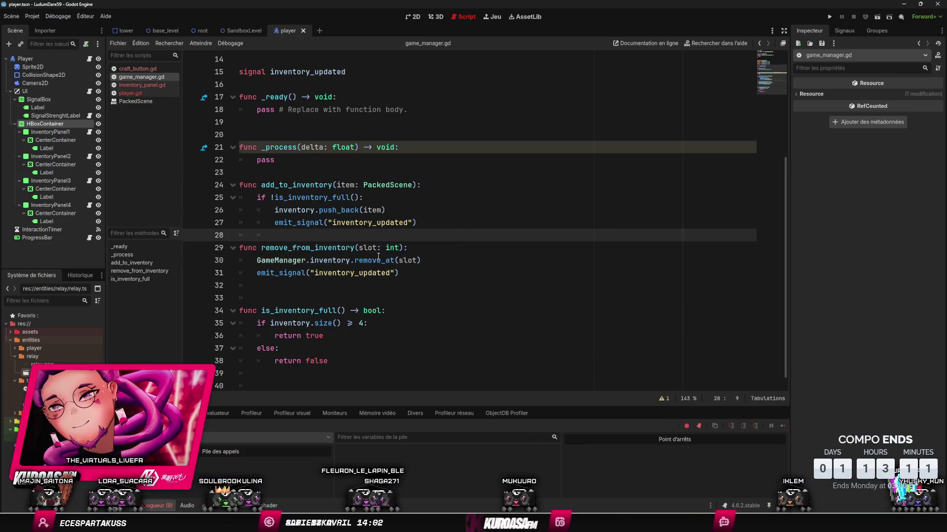
pyautogui.press('F5')
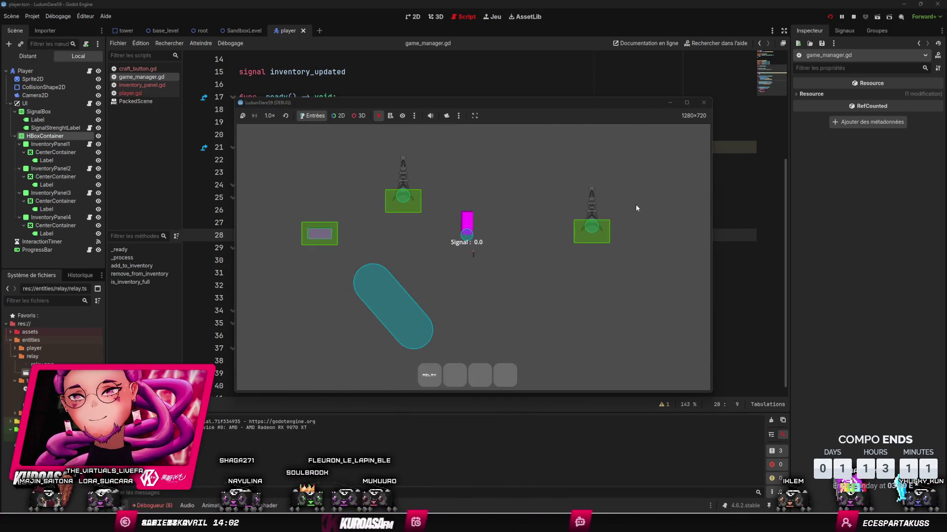
pyautogui.press('1')
pyautogui.click(851, 16)
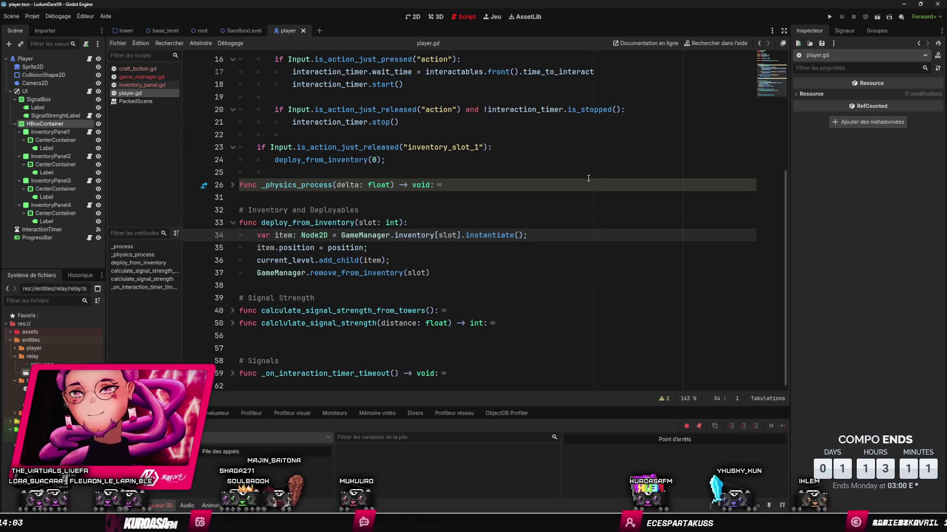
# - Open a new indented line 34 above the item creation and copy the inventory slot lookup from line 36
pyautogui.press('Return')
pyautogui.press('Return')
pyautogui.press('Up')
pyautogui.press('Up')
pyautogui.press('Tab')
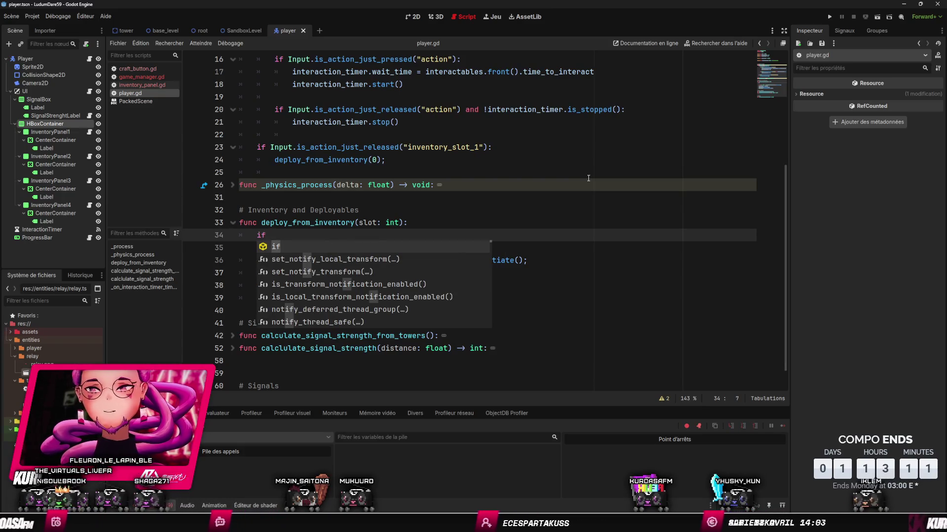
pyautogui.click(554, 127)
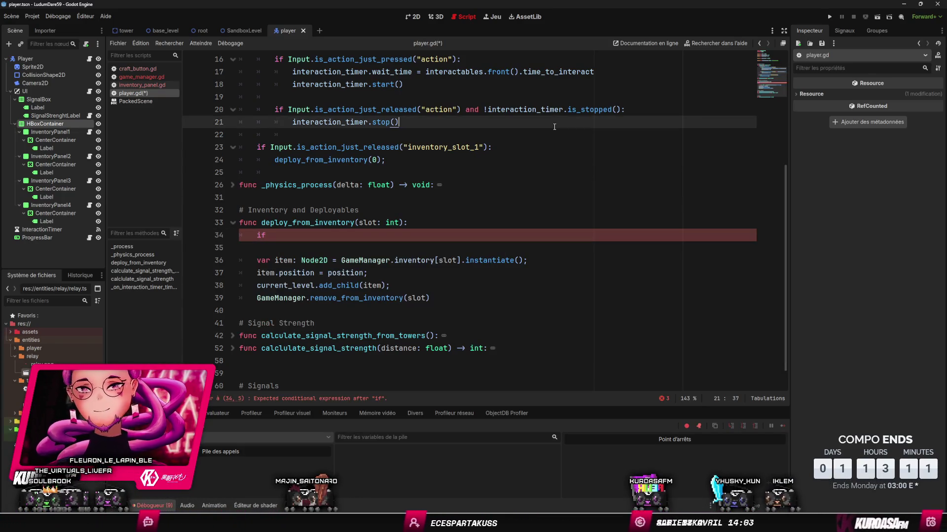
pyautogui.click(354, 235)
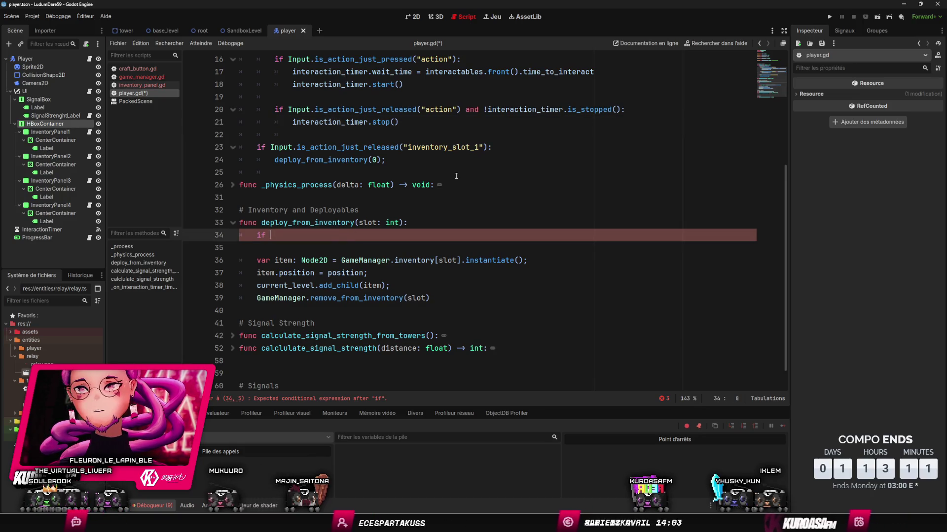
pyautogui.moveTo(341, 260); pyautogui.dragTo(457, 260)
pyautogui.hotkey('ctrl', 'c')
# - Complete the guard 'if !GameManager.inventory[slot]:' with an indented return, then launch the game to test it
pyautogui.press('Up')
pyautogui.press('Up')
pyautogui.hotkey('ctrl', 'v')
pyautogui.write(']:')
pyautogui.moveTo(430, 297)
pyautogui.mouseDown()
pyautogui.moveTo(257, 298)
pyautogui.moveTo(261, 260)
pyautogui.mouseUp()
pyautogui.click(310, 235)
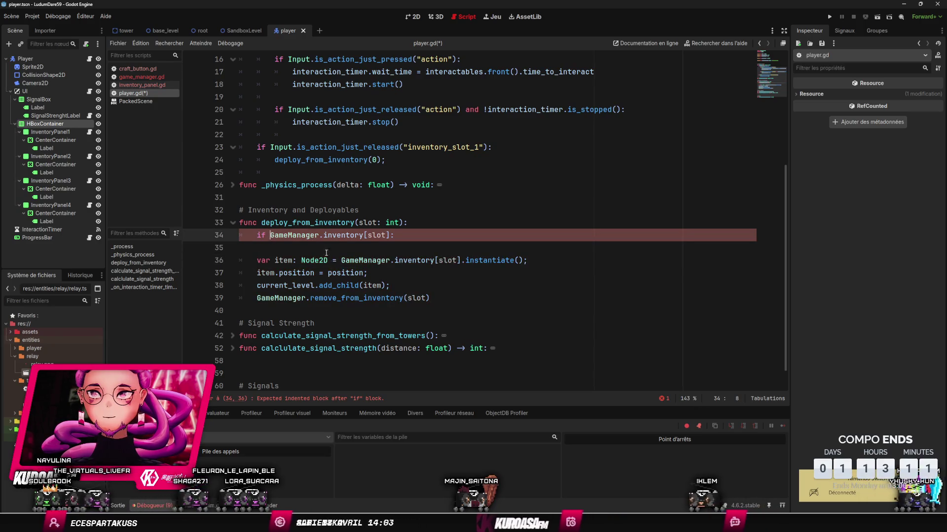
pyautogui.press('Down')
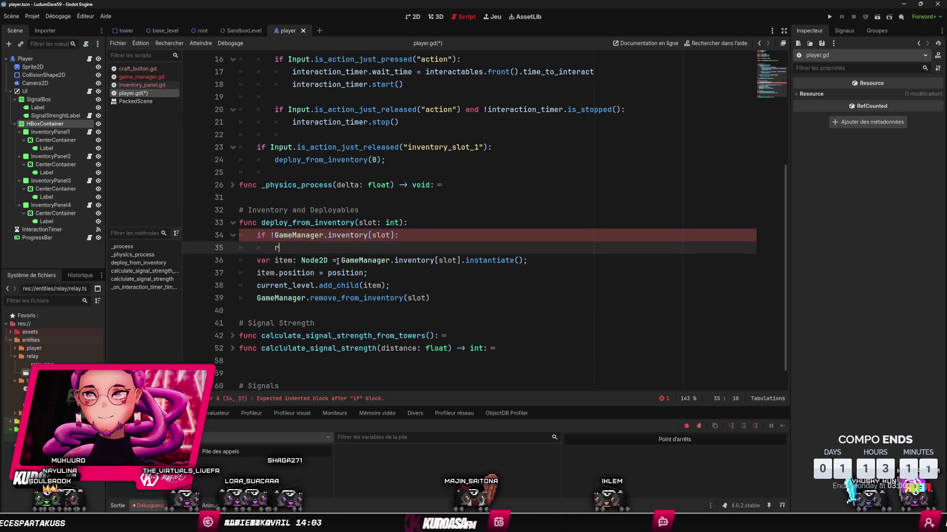
pyautogui.write('return')
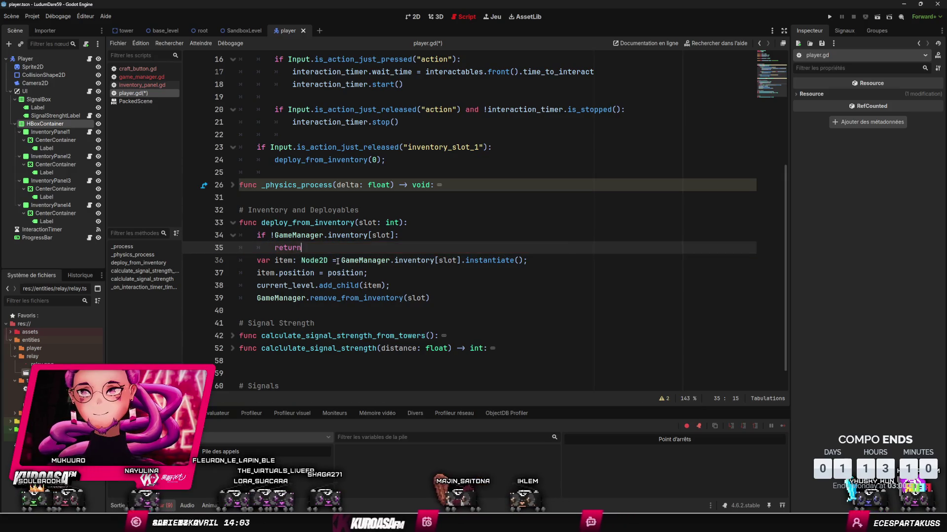
pyautogui.press('Return')
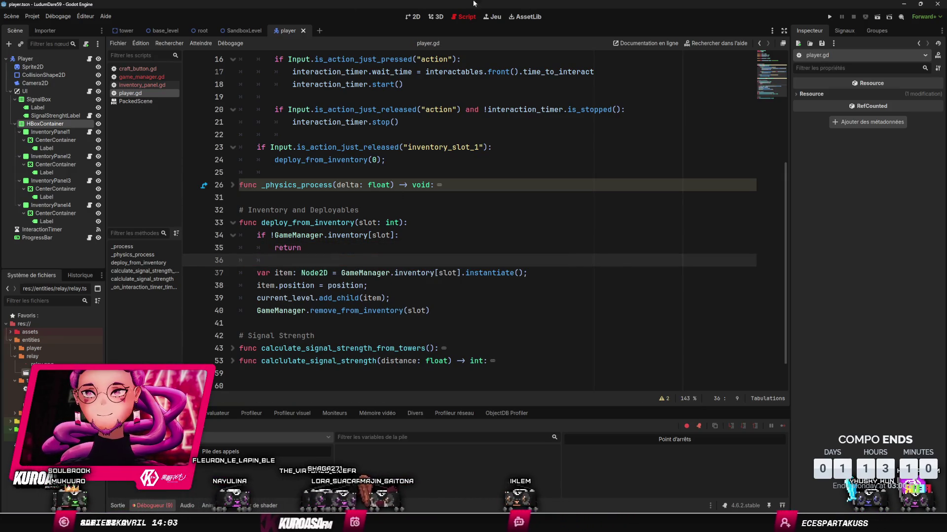
pyautogui.click(828, 16)
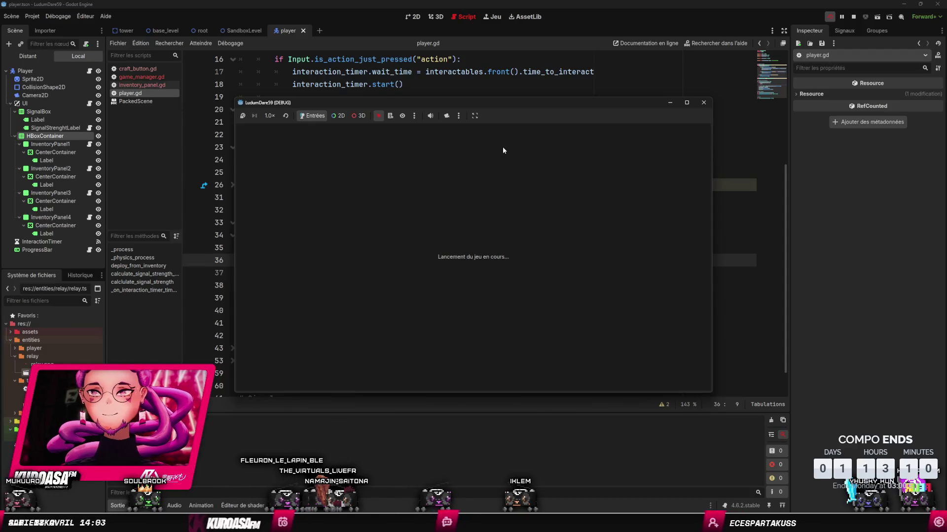
pyautogui.press('w')
pyautogui.press('d')
pyautogui.press('1')
pyautogui.press('Left')
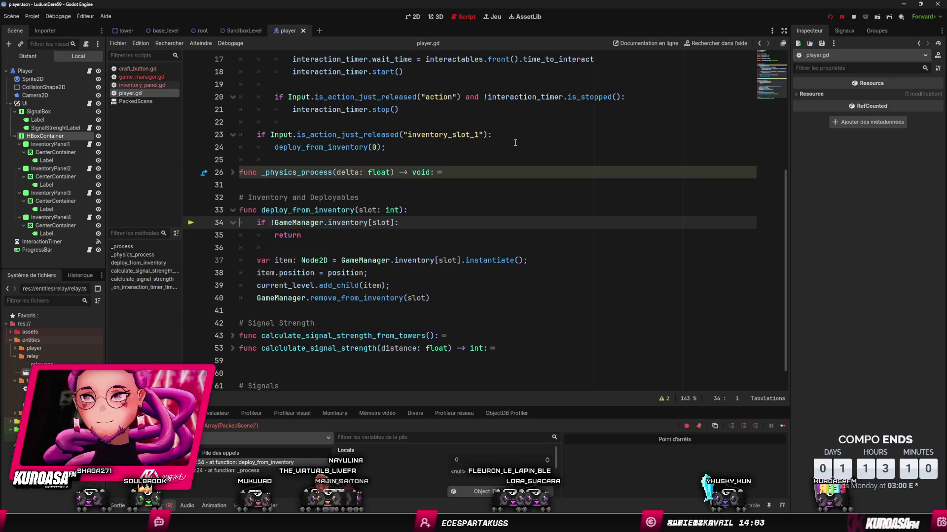
pyautogui.click(853, 18)
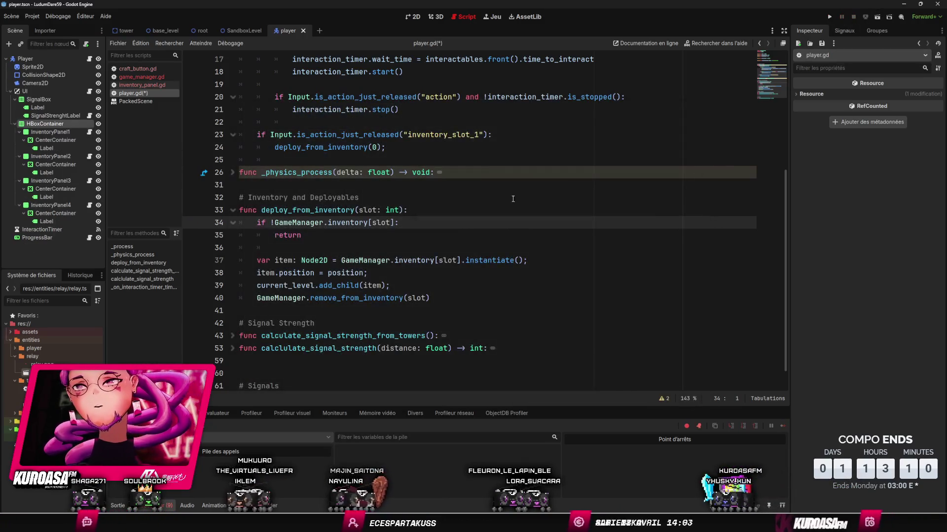
# - Erase the partial method name after inventory on line 34 and try 'exis' in autocomplete
pyautogui.doubleClick(370, 225)
pyautogui.click(398, 227)
pyautogui.write('.ex')
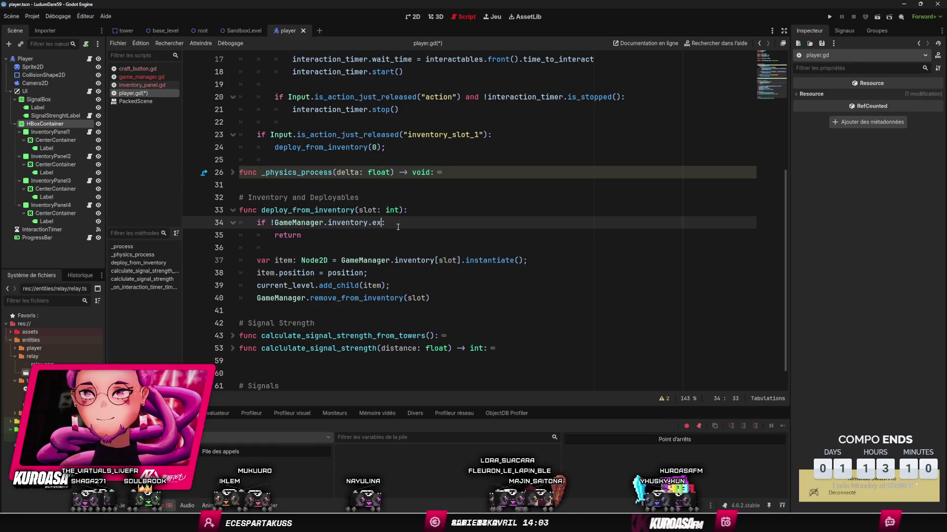
pyautogui.press('BackSpace')
pyautogui.press('BackSpace')
pyautogui.write('ex')
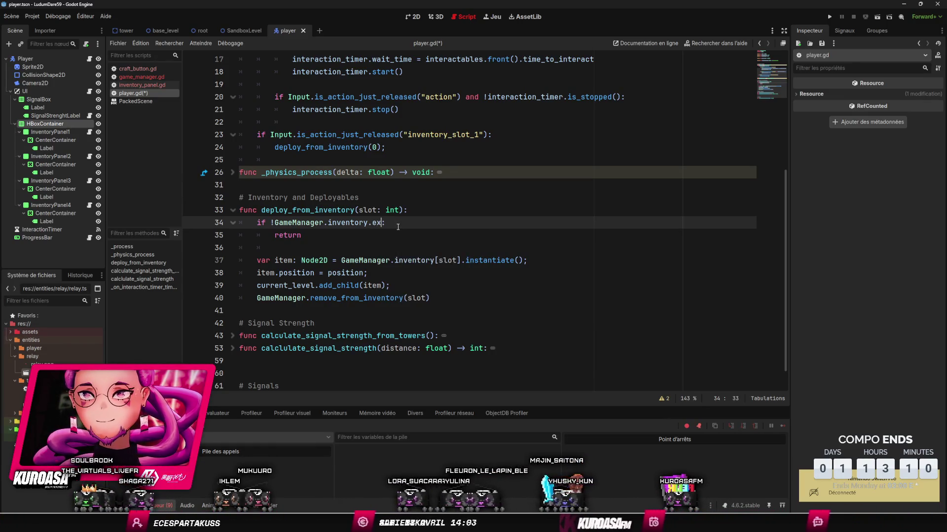
pyautogui.write('is')
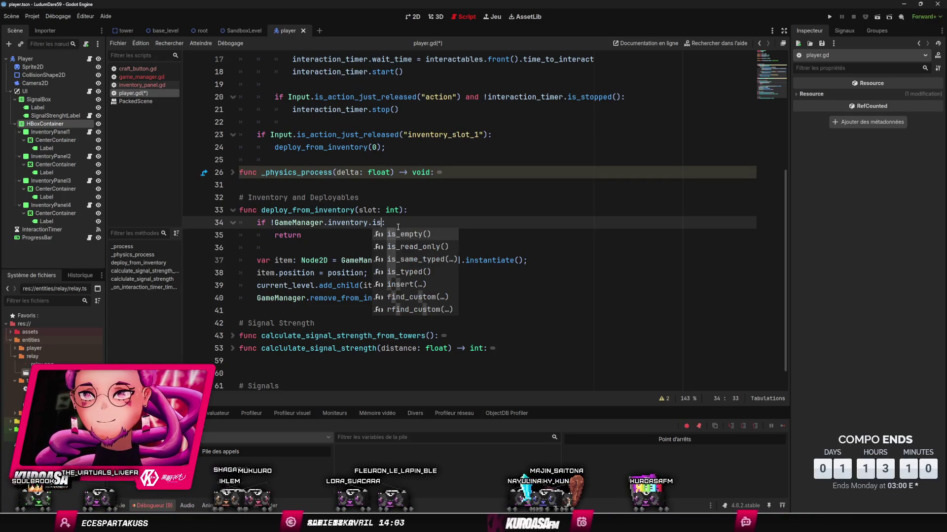
pyautogui.press('Down')
pyautogui.press('Down')
pyautogui.press('Down')
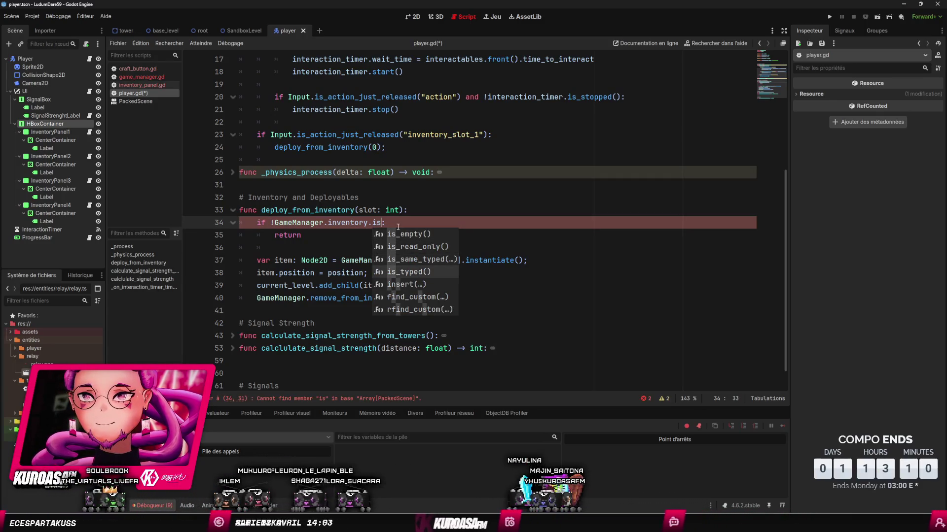
# - Browse the full list of Array method suggestions, then delete the stray dot after inventory
pyautogui.press('BackSpace')
pyautogui.press('BackSpace')
pyautogui.press('Down')
pyautogui.press('Down')
pyautogui.press('Down')
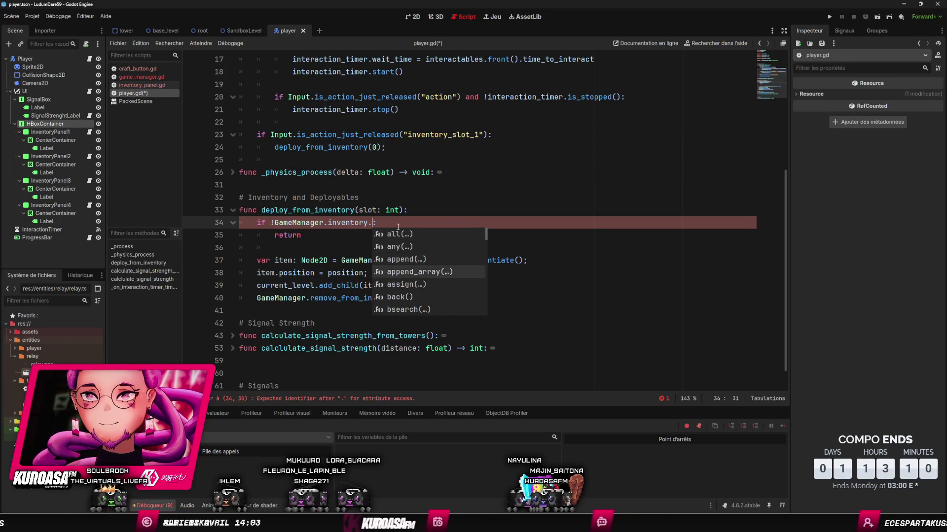
pyautogui.press('Down')
pyautogui.press('Down')
pyautogui.press('Down')
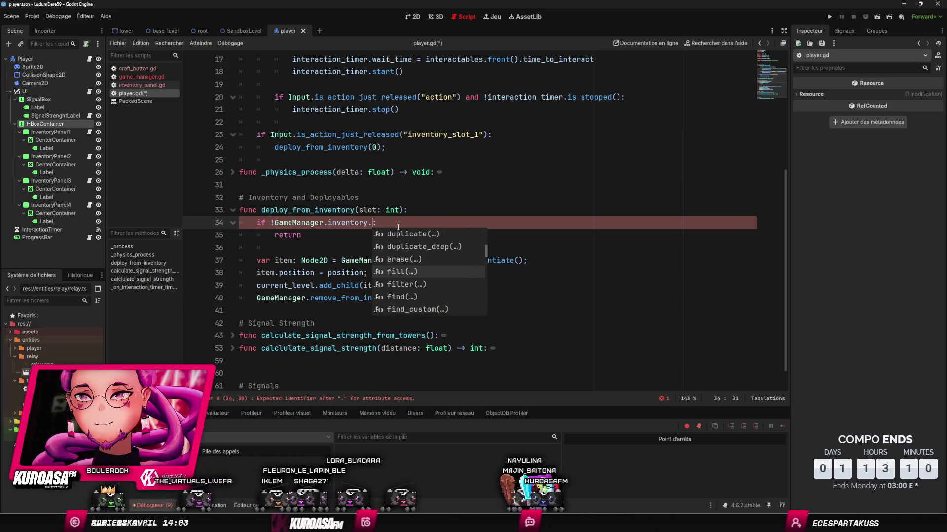
pyautogui.press('Down')
pyautogui.press('Down')
pyautogui.press('Down')
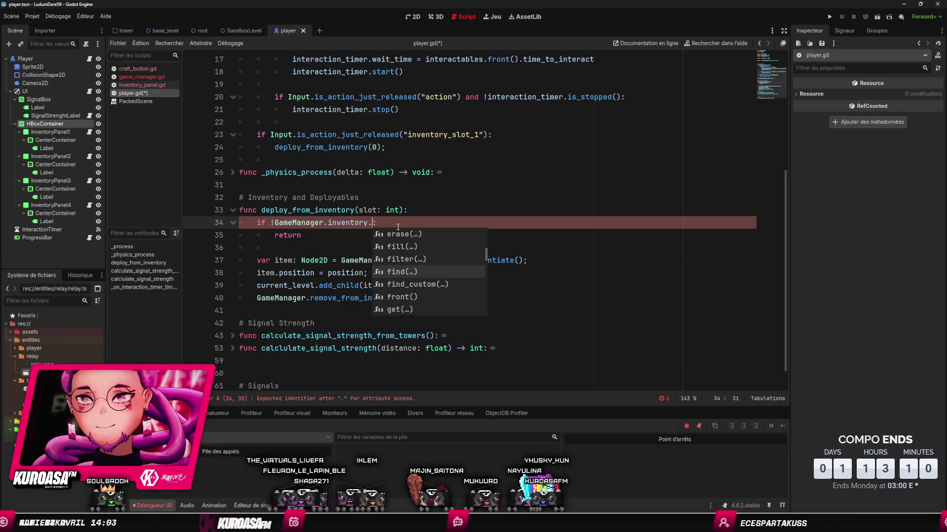
pyautogui.press('Down')
pyautogui.press('Down')
pyautogui.press('Down')
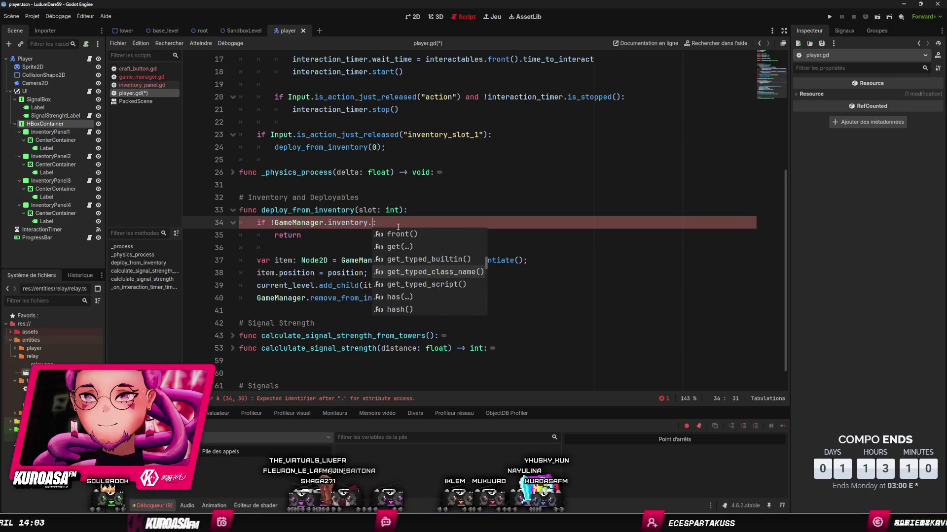
pyautogui.press('Down')
pyautogui.press('Down')
pyautogui.press('Down')
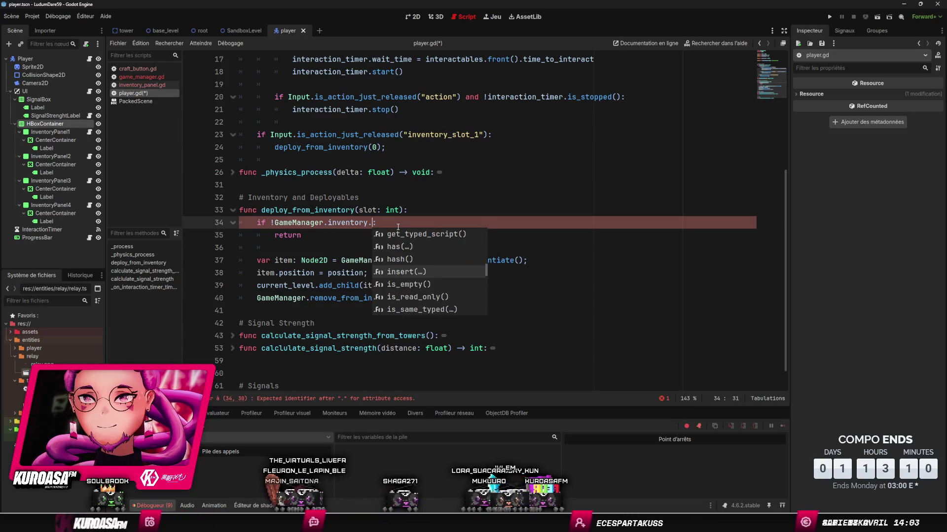
pyautogui.press('Down')
pyautogui.press('Down')
pyautogui.press('Down')
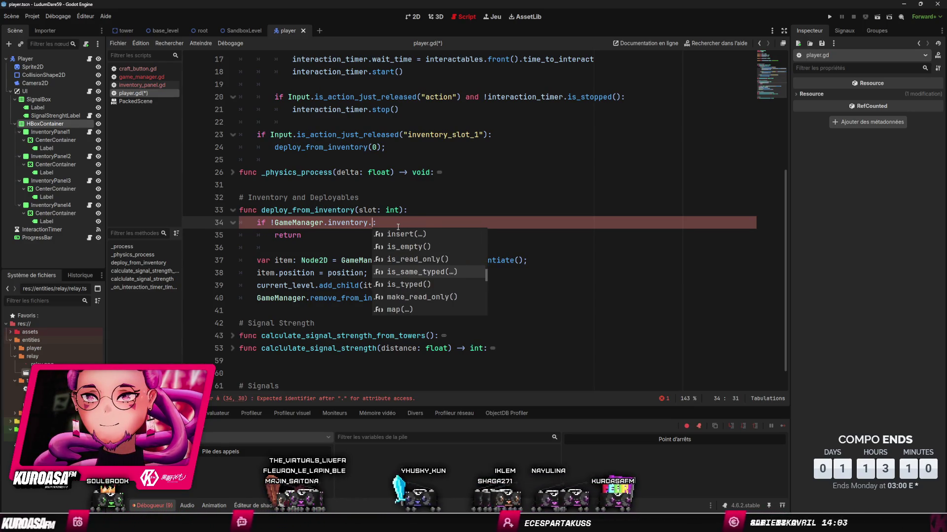
pyautogui.press('Down')
pyautogui.press('Down')
pyautogui.press('Down')
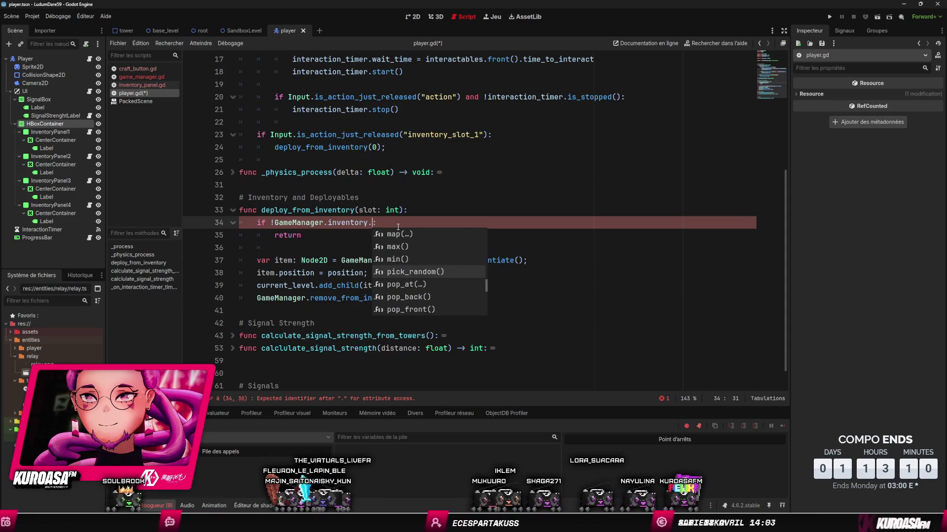
pyautogui.press('Down')
pyautogui.press('Down')
pyautogui.press('Down')
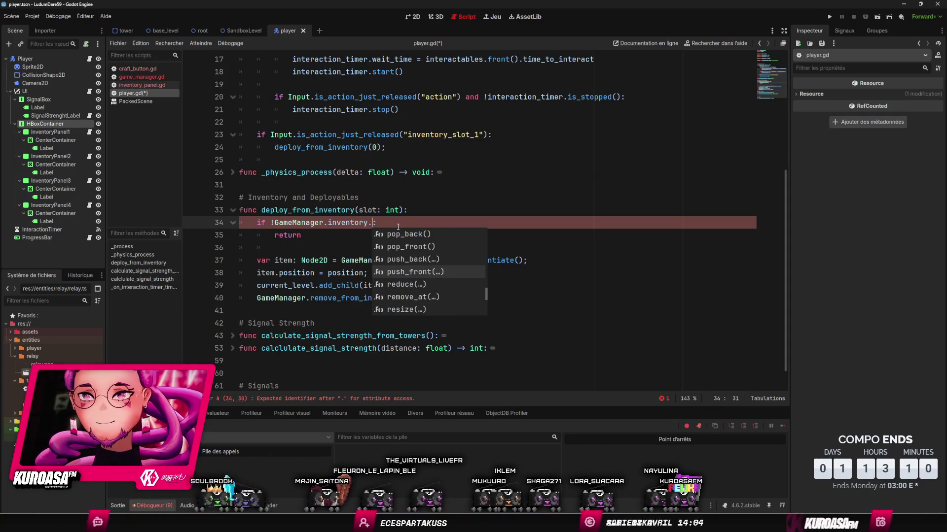
pyautogui.press('Down')
pyautogui.press('Down')
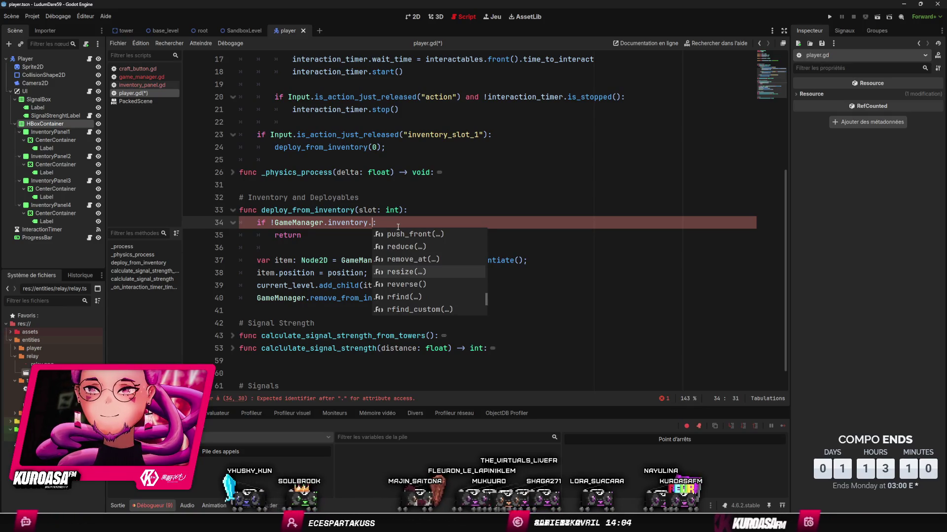
pyautogui.press('Down')
pyautogui.press('Down')
pyautogui.press('Down')
pyautogui.press('Down')
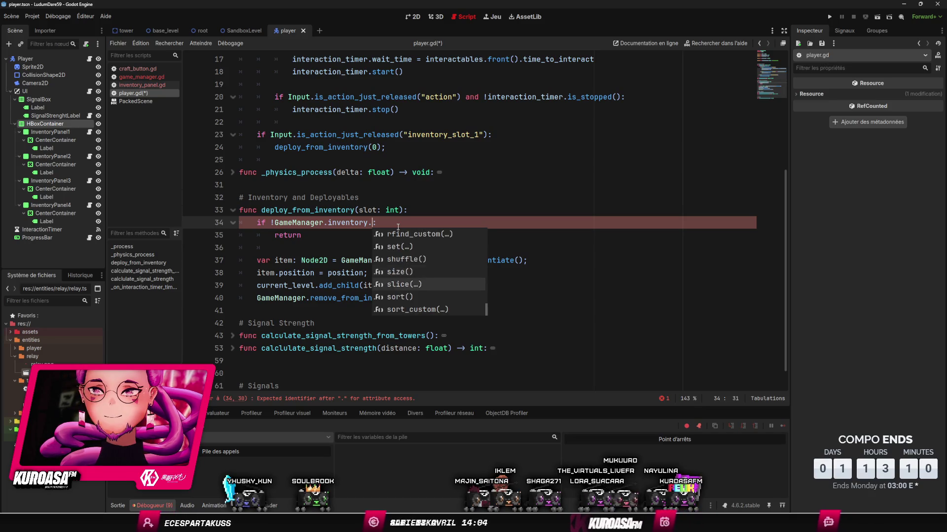
pyautogui.press('Down')
pyautogui.press('Down')
pyautogui.press('Up')
pyautogui.press('Up')
pyautogui.press('Up')
pyautogui.press('Up')
pyautogui.press('Up')
pyautogui.press('Up')
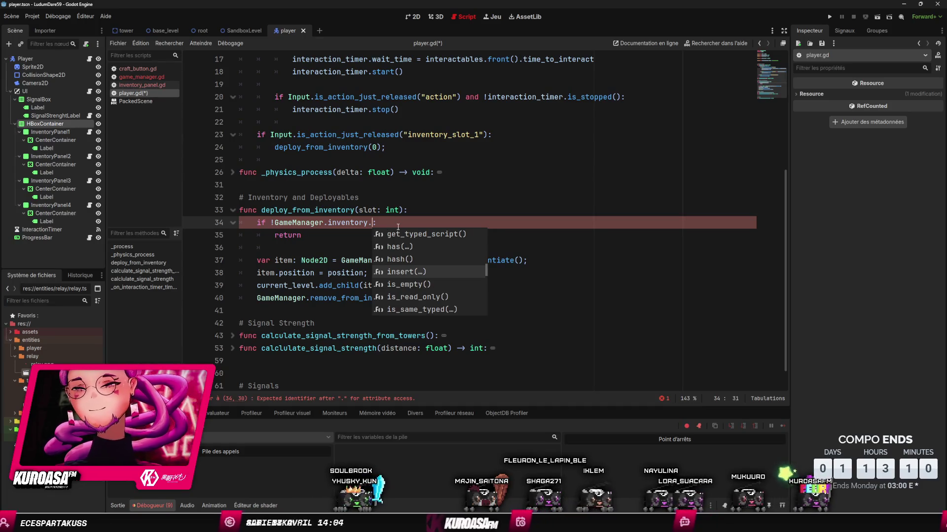
pyautogui.press('BackSpace')
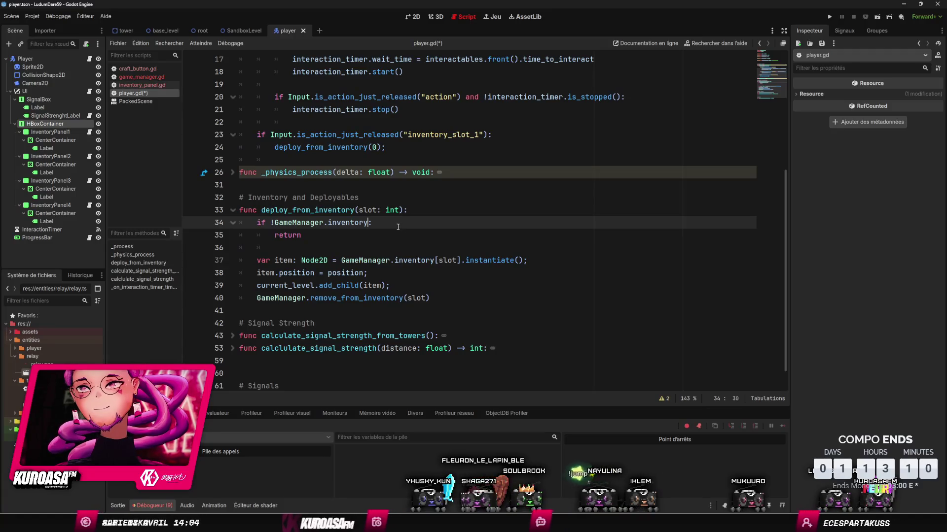
# - Make the line 34 guard read 'if !GameManager.inventory.size():' using the size() completion
pyautogui.write('and')
pyautogui.hotkey('ctrl', 'Left')
pyautogui.hotkey('ctrl', 'Left')
pyautogui.hotkey('ctrl', 'Left')
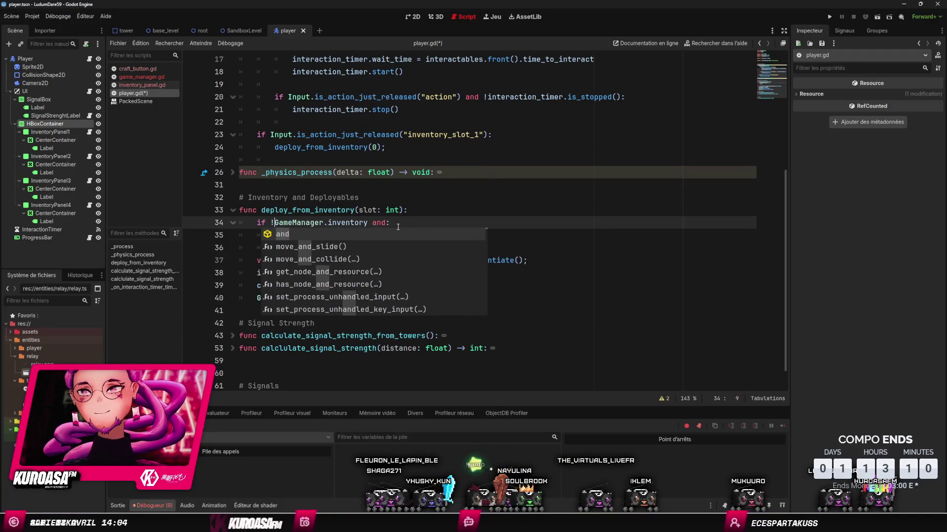
pyautogui.press('BackSpace')
pyautogui.hotkey('ctrl', 'Right')
pyautogui.hotkey('ctrl', 'Right')
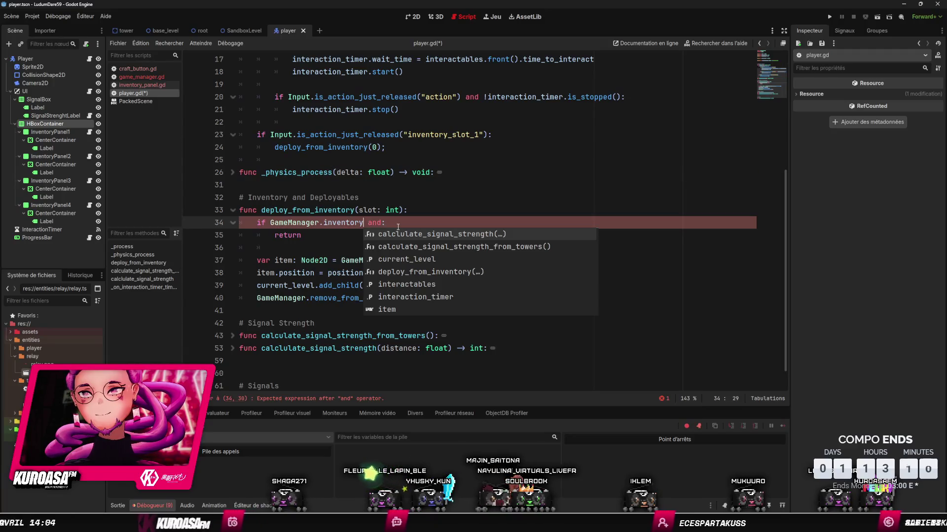
pyautogui.hotkey('ctrl', 'z')
pyautogui.hotkey('ctrl', 'z')
pyautogui.hotkey('ctrl', 'z')
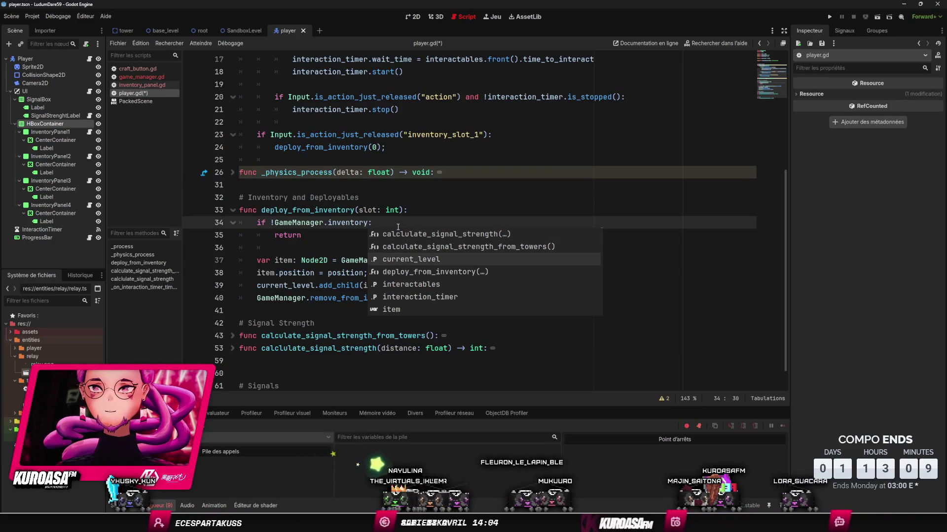
pyautogui.write('.si')
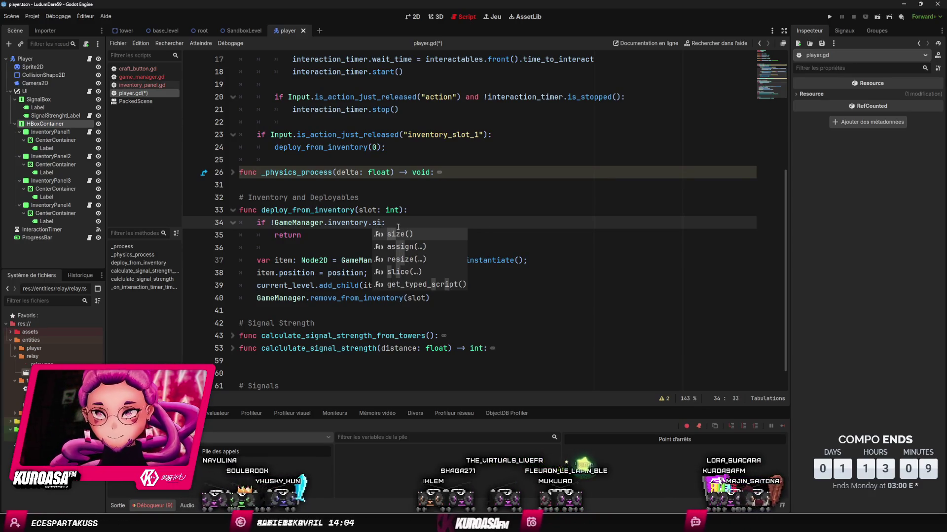
pyautogui.press('Return')
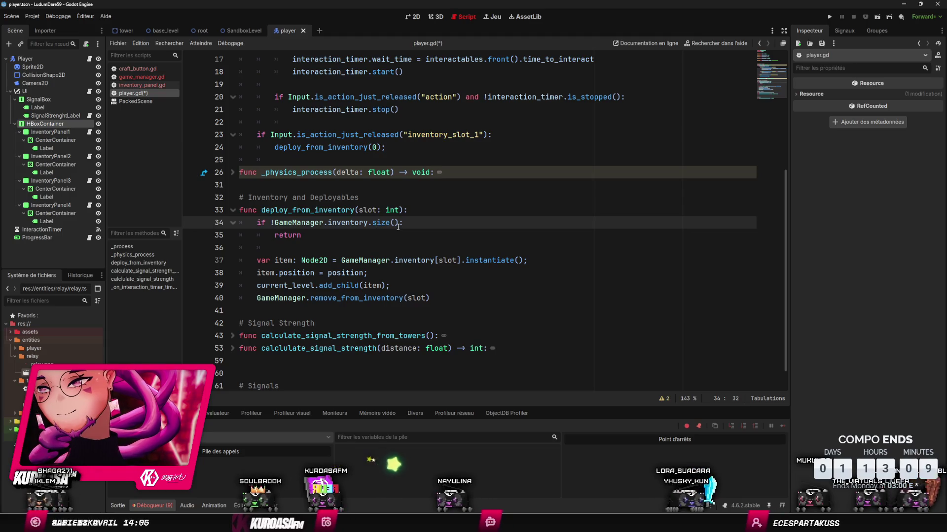
# - Switch to game_manager.gd and scroll through its inventory functions
pyautogui.click(398, 224)
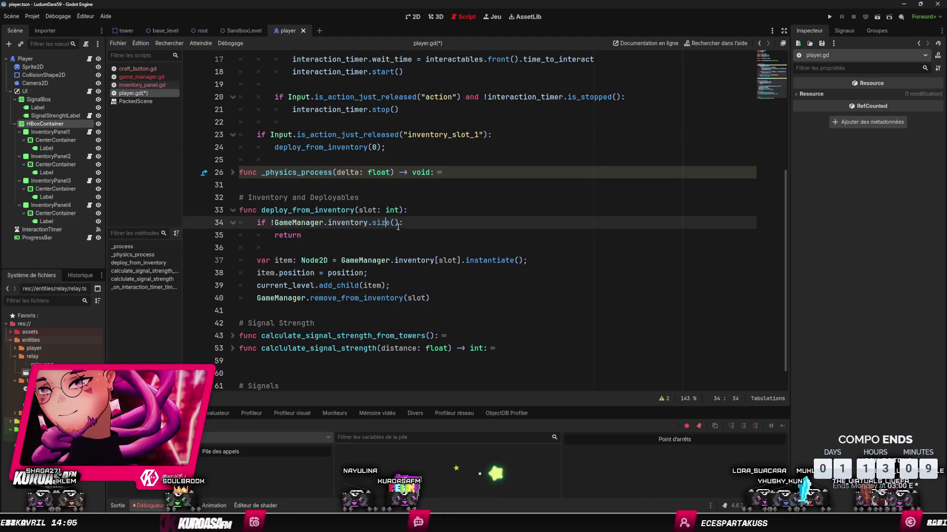
pyautogui.press('Home')
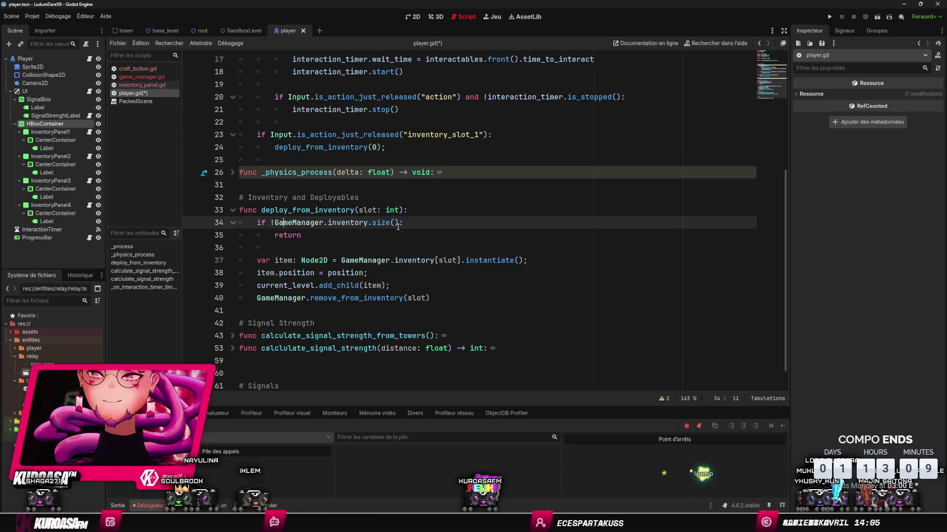
pyautogui.press('Down')
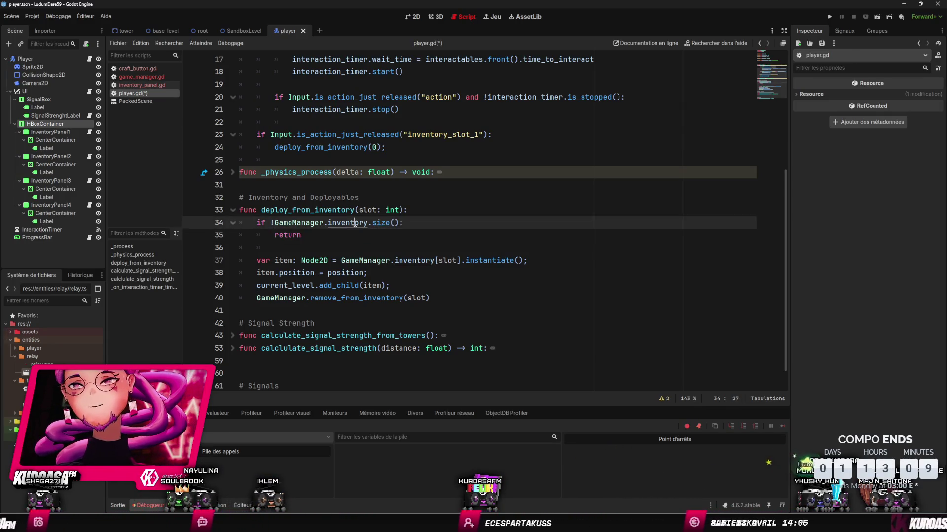
pyautogui.keyDown('ctrl'); pyautogui.click(335, 223); pyautogui.keyUp('ctrl')
pyautogui.scroll(-4, 378, 168)
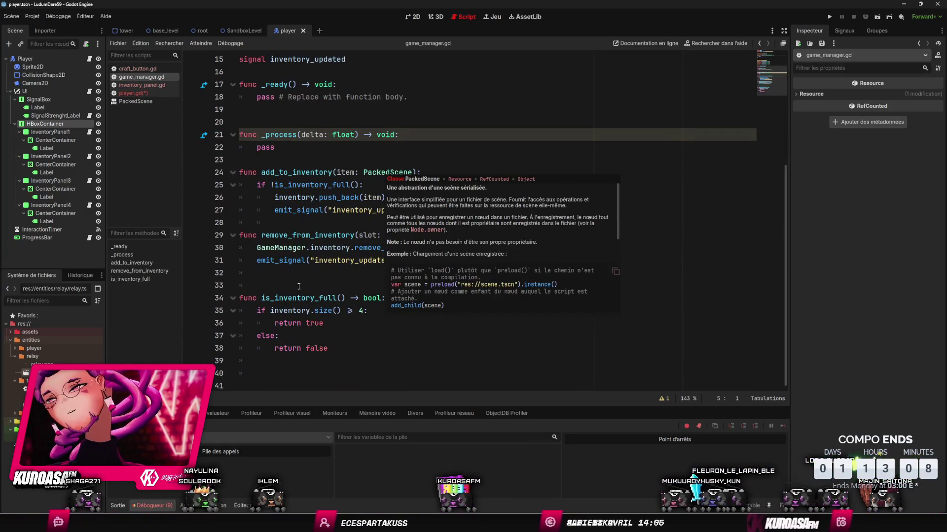
# - Create a new scene named 'empty' from the FileSystem dock, giving it an Empty root node
pyautogui.rightClick(72, 447)
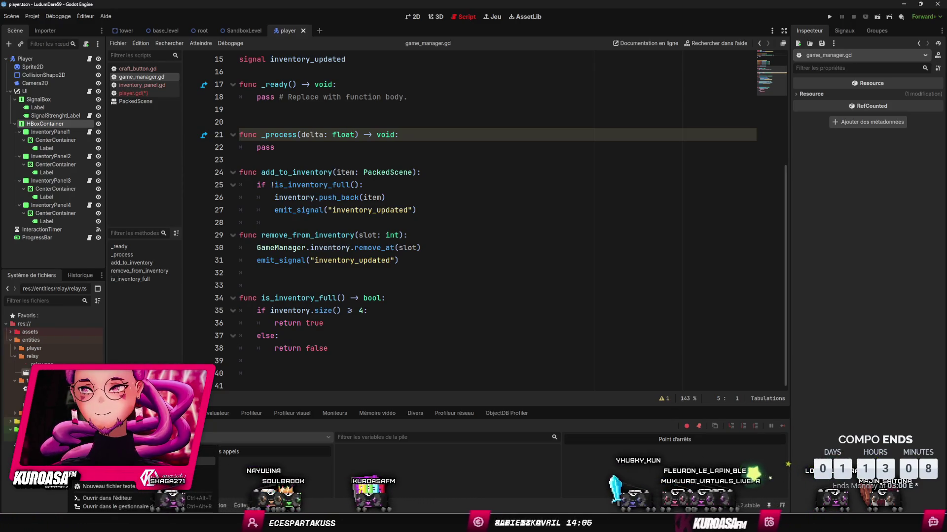
pyautogui.click(221, 471)
pyautogui.write('empty')
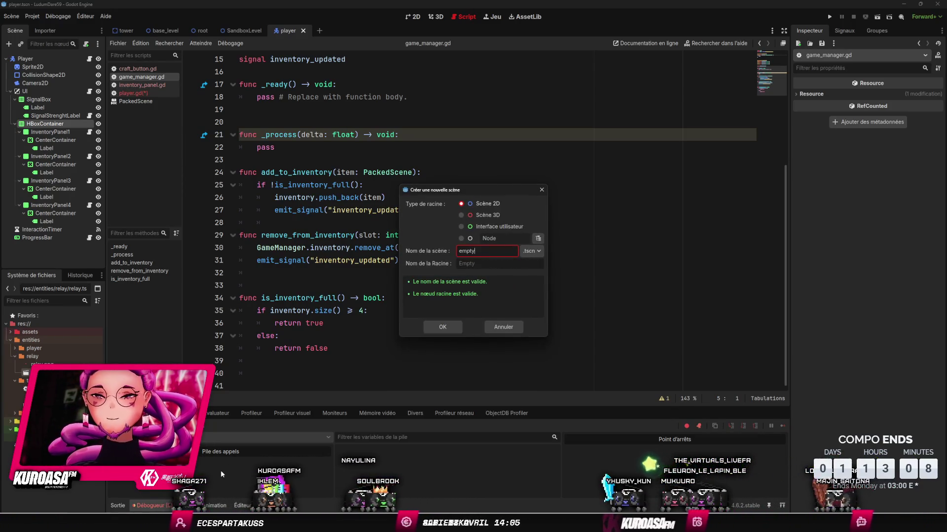
pyautogui.press('Return')
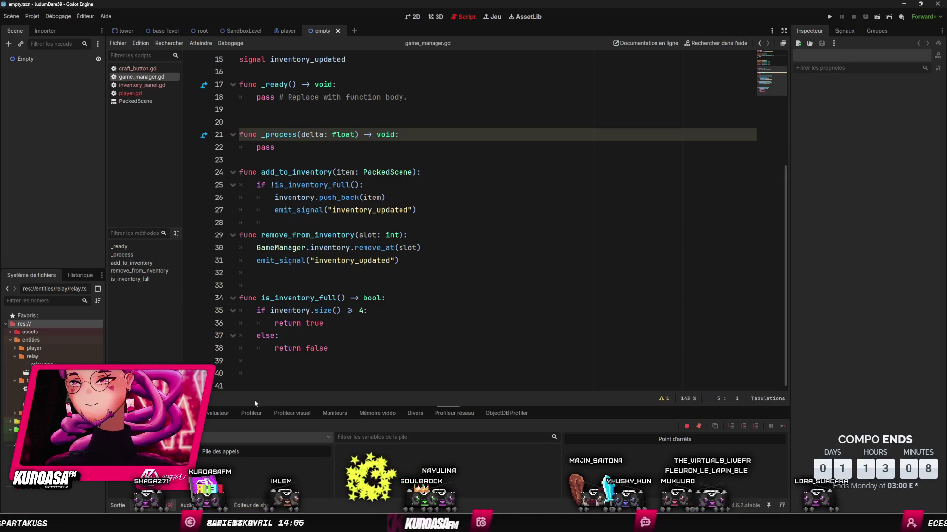
pyautogui.scroll(5, 311, 341)
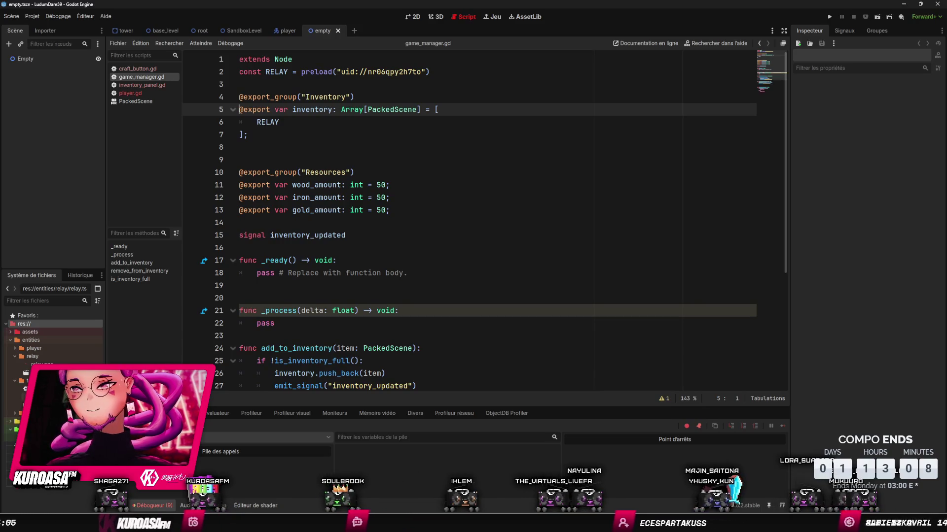
# - Ctrl-drag empty.tscn into game_manager.gd to declare a const EMPTY preload beneath RELAY
pyautogui.scroll(-3, 261, 355)
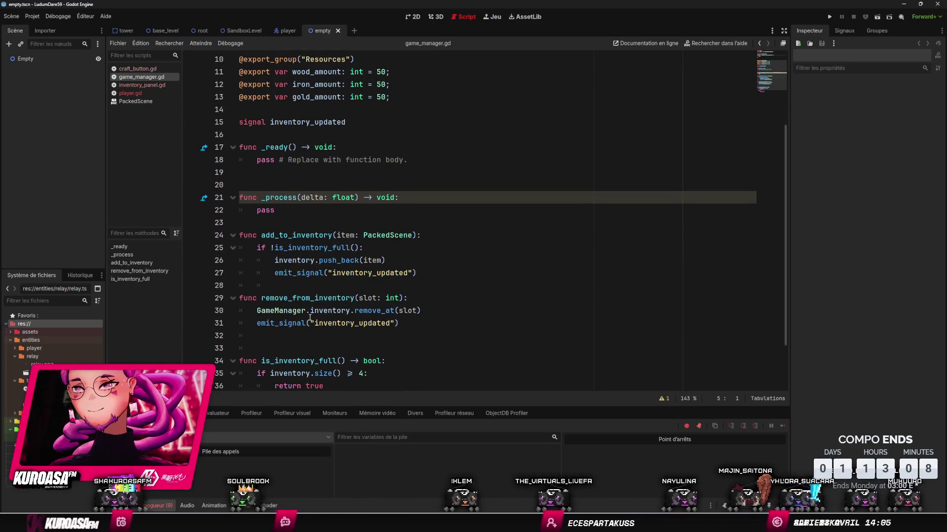
pyautogui.scroll(3, 309, 318)
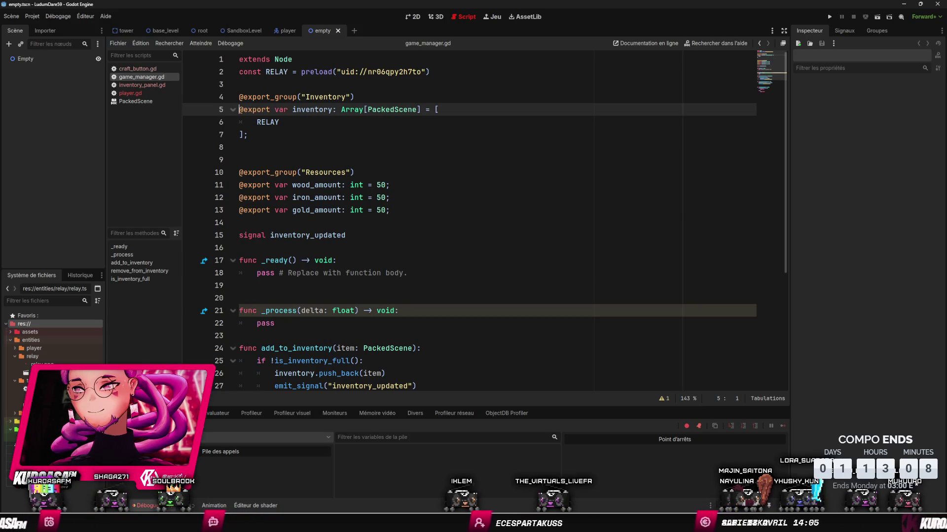
pyautogui.moveTo(30, 439); pyautogui.dragTo(302, 84)
pyautogui.hotkey('ctrl', 'z')
pyautogui.moveTo(29, 439)
pyautogui.mouseDown()
pyautogui.moveTo(237, 249)
pyautogui.moveTo(265, 88)
pyautogui.mouseUp()
pyautogui.click(359, 160)
pyautogui.scroll(-1, 348, 249)
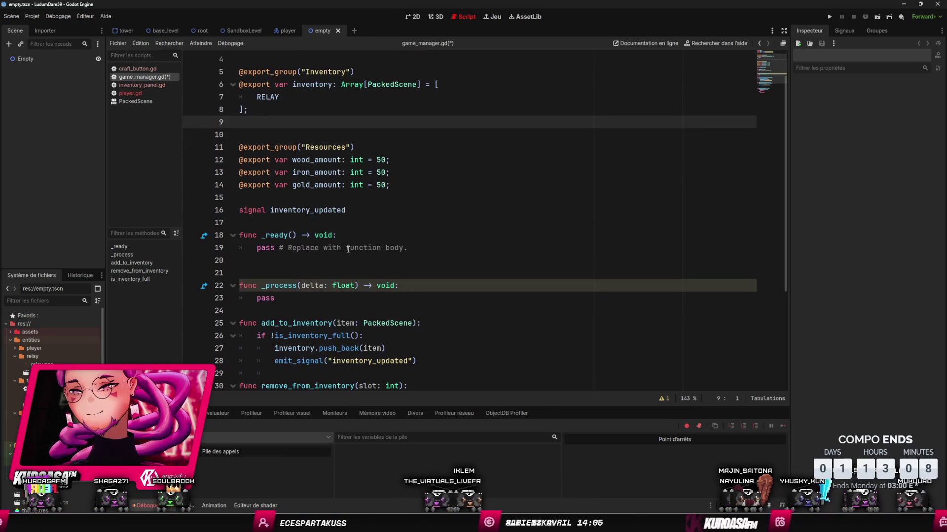
pyautogui.scroll(1, 348, 249)
pyautogui.scroll(-2, 348, 249)
pyautogui.scroll(2, 348, 249)
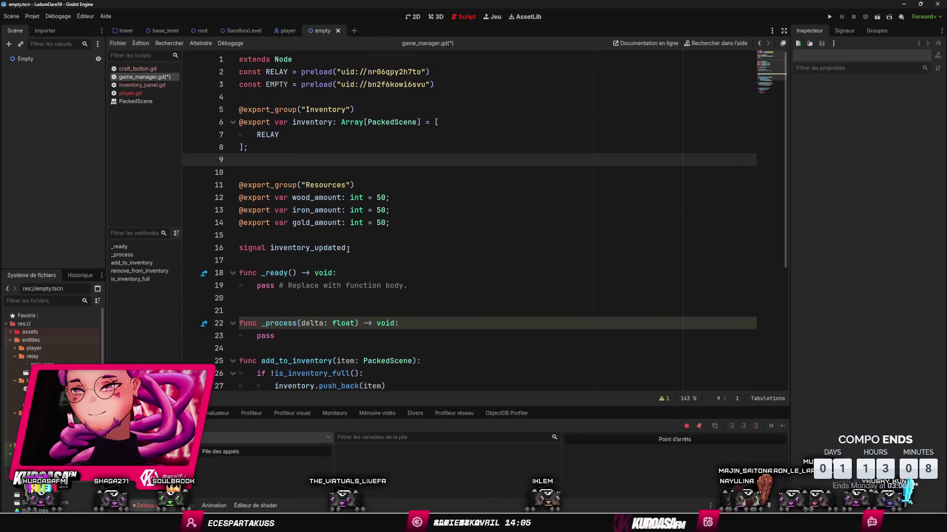
pyautogui.scroll(-5, 348, 249)
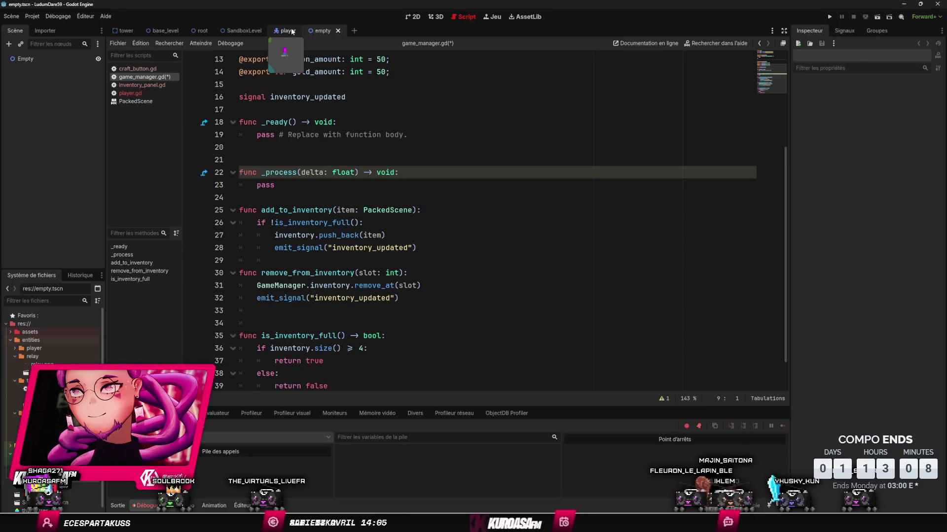
# - Add three comma-separated EMPTY entries after RELAY in the inventory array and save game_manager.gd
pyautogui.scroll(4, 300, 115)
pyautogui.click(301, 136)
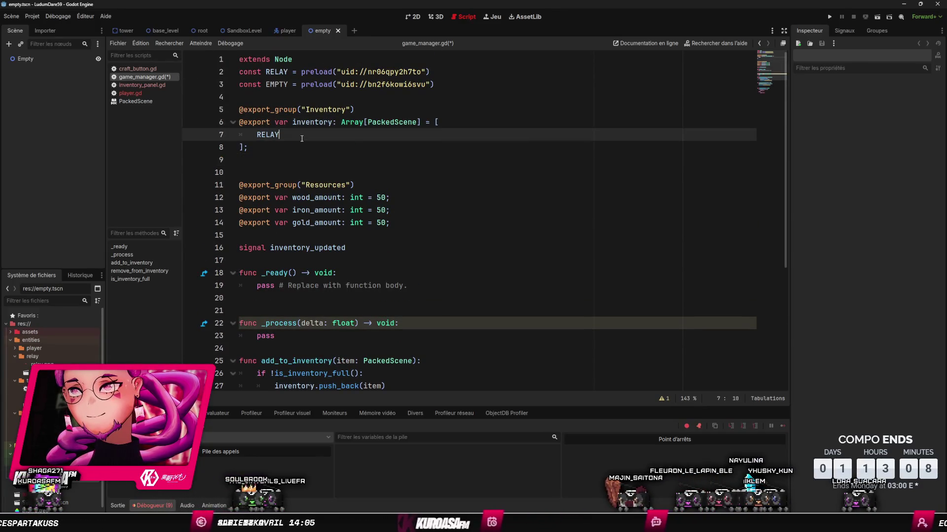
pyautogui.press('Return')
pyautogui.write('EMPTY')
pyautogui.hotkey('ctrl', 'shift', 'd')
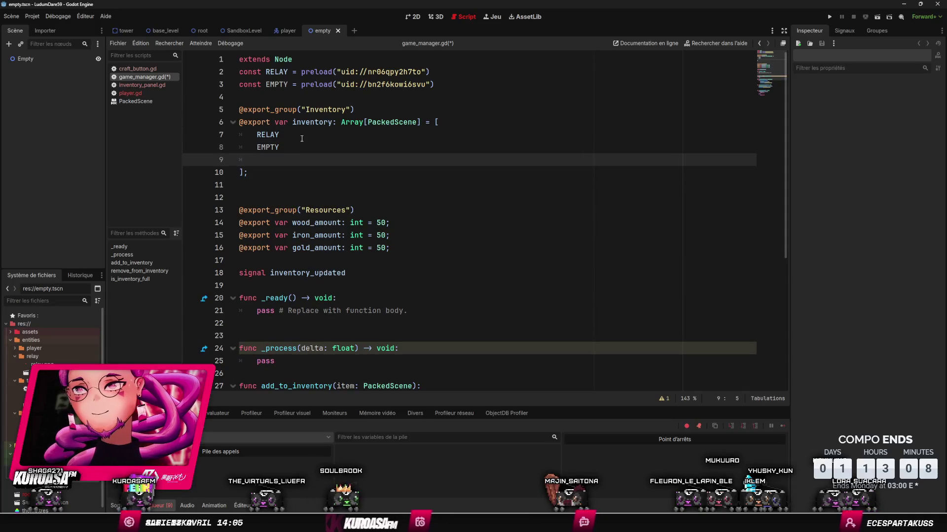
pyautogui.press('Up')
pyautogui.press('Up')
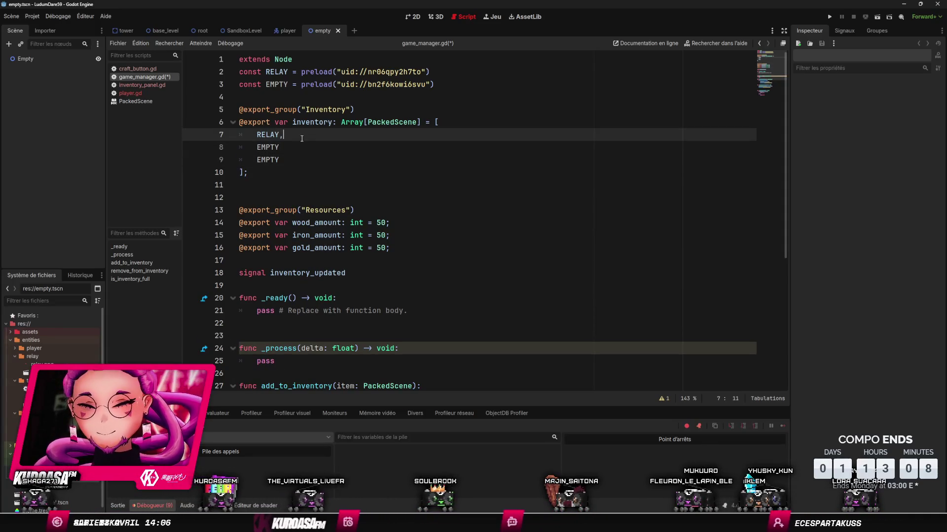
pyautogui.write(',')
pyautogui.press('Down')
pyautogui.write(',')
pyautogui.press('Escape')
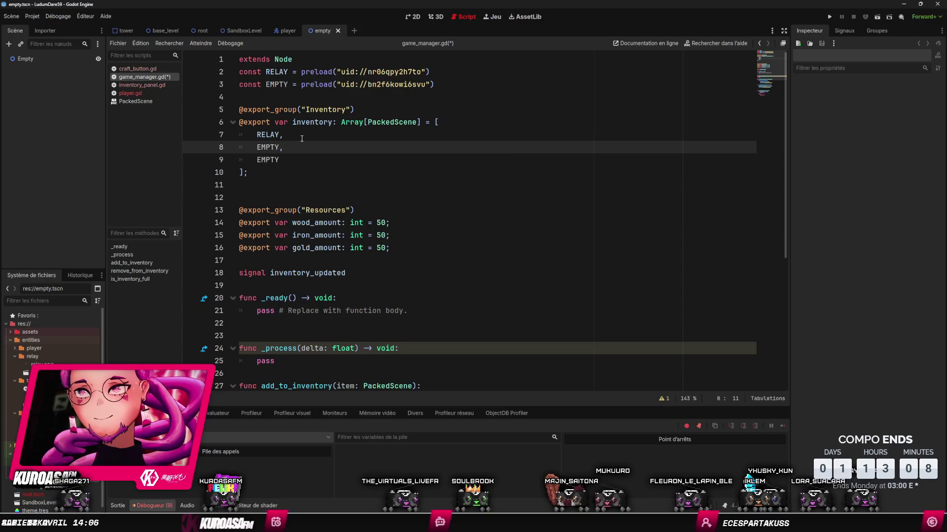
pyautogui.press('Down')
pyautogui.write(',')
pyautogui.press('Return')
pyautogui.hotkey('ctrl', 's')
# - Select the push_back and emit_signal lines in add_to_inventory to review them
pyautogui.click(282, 139)
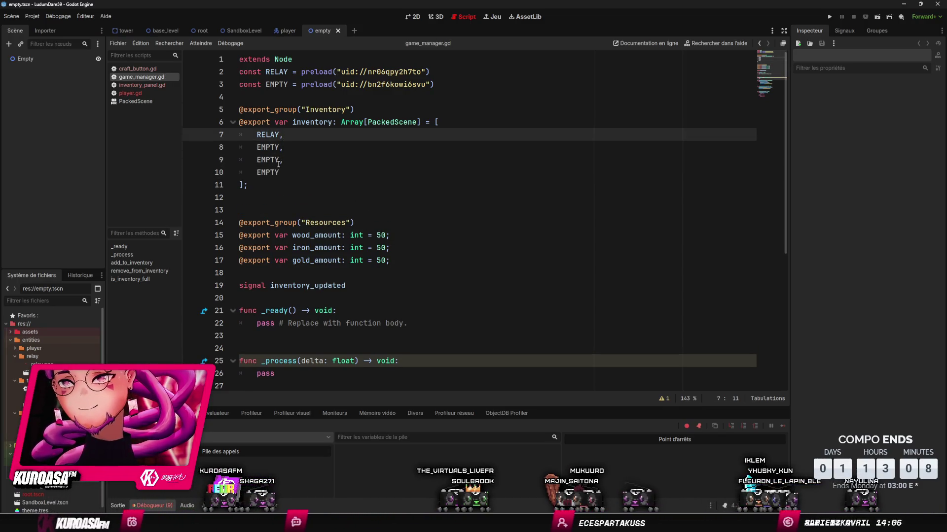
pyautogui.press('Down')
pyautogui.press('Down')
pyautogui.press('Down')
pyautogui.scroll(-4, 369, 205)
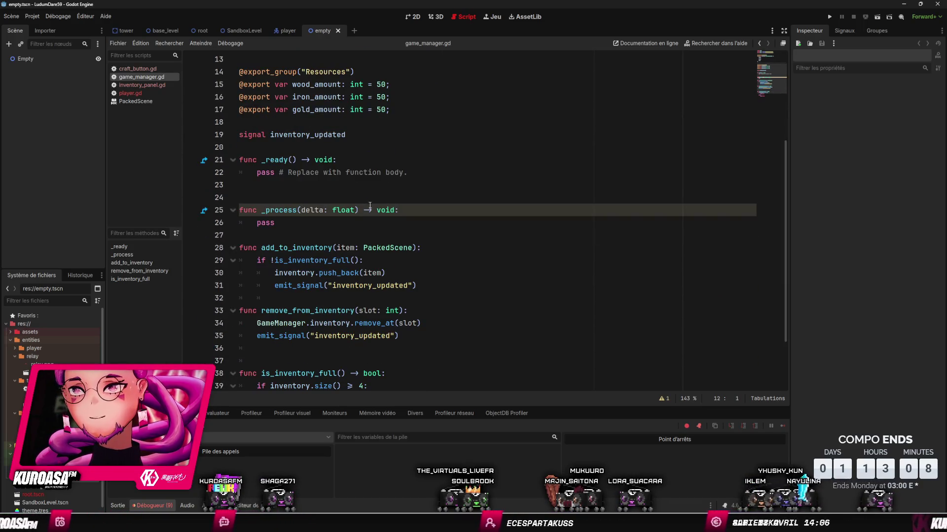
pyautogui.scroll(-2, 370, 206)
pyautogui.moveTo(275, 195); pyautogui.dragTo(394, 199)
pyautogui.moveTo(276, 209); pyautogui.dragTo(415, 211)
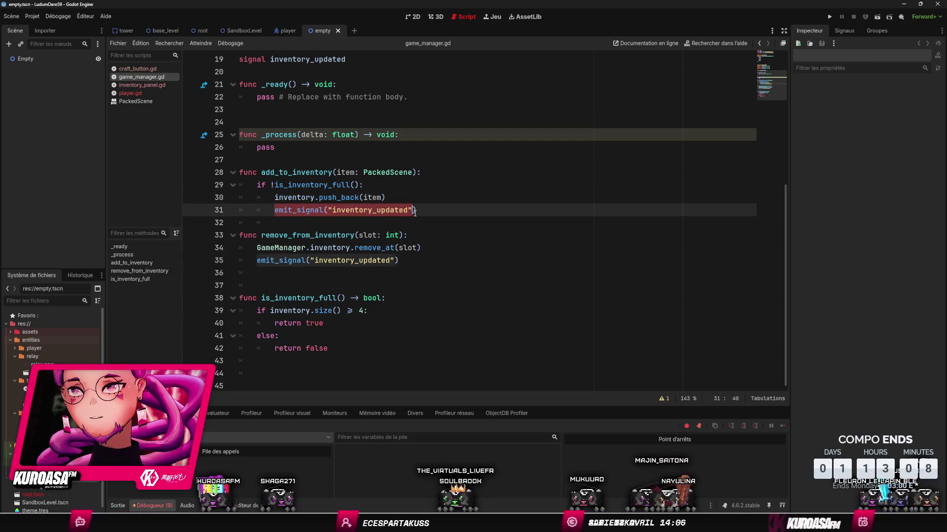
pyautogui.click(415, 211)
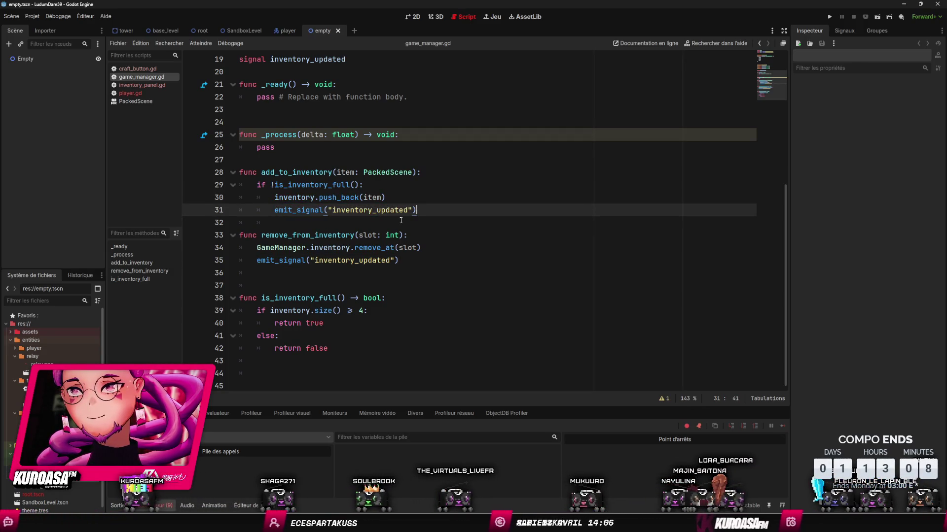
# - In remove_from_inventory, replace remove_at(slot) with inventory[slot] = EMPTY on line 34
pyautogui.doubleClick(342, 248)
pyautogui.doubleClick(369, 247)
pyautogui.write('[')
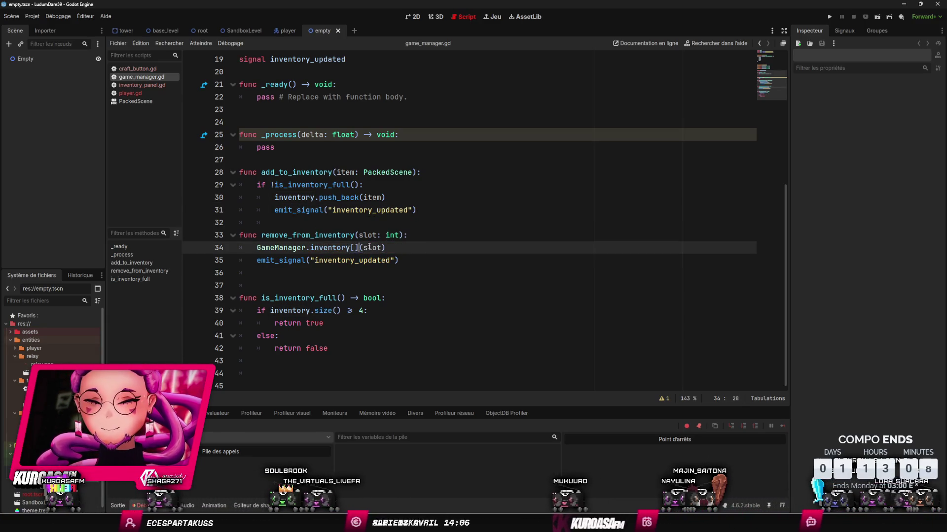
pyautogui.write('slot')
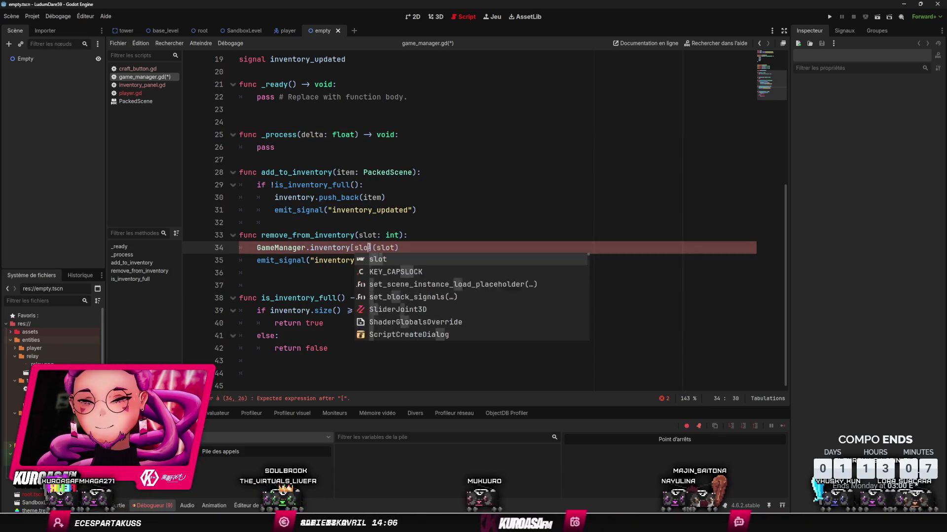
pyautogui.press('Right')
pyautogui.press('Right')
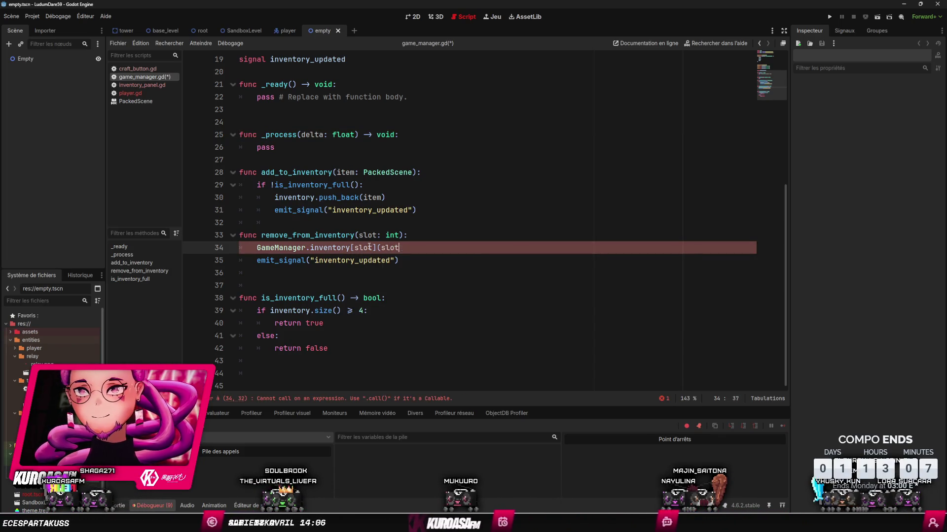
pyautogui.write('EMPTY')
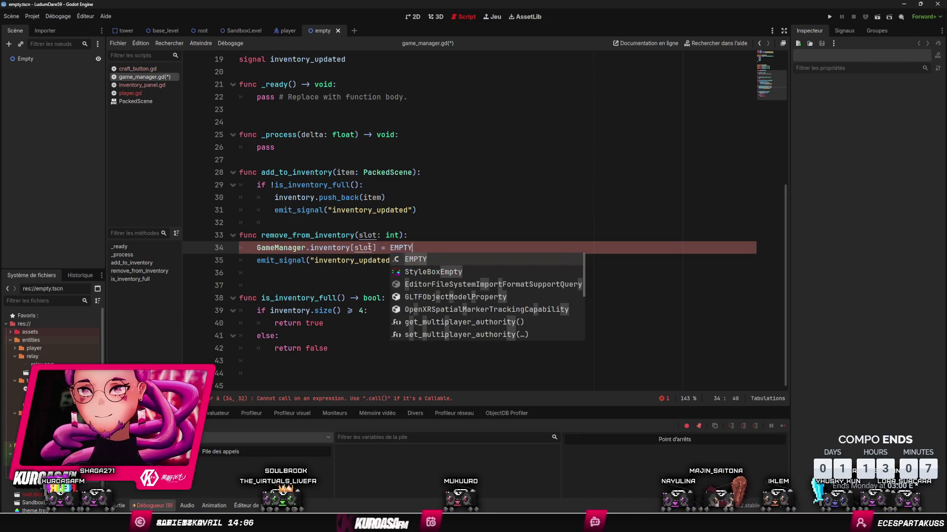
pyautogui.click(420, 201)
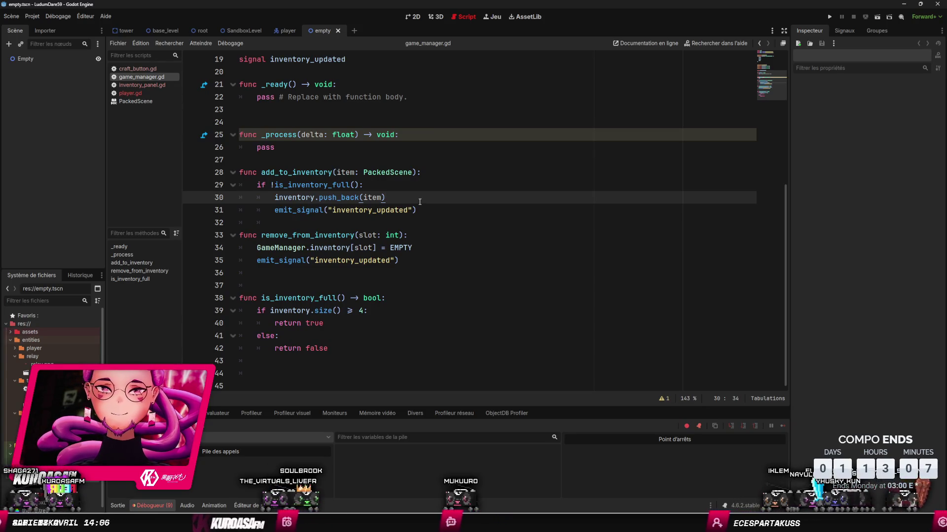
pyautogui.click(425, 249)
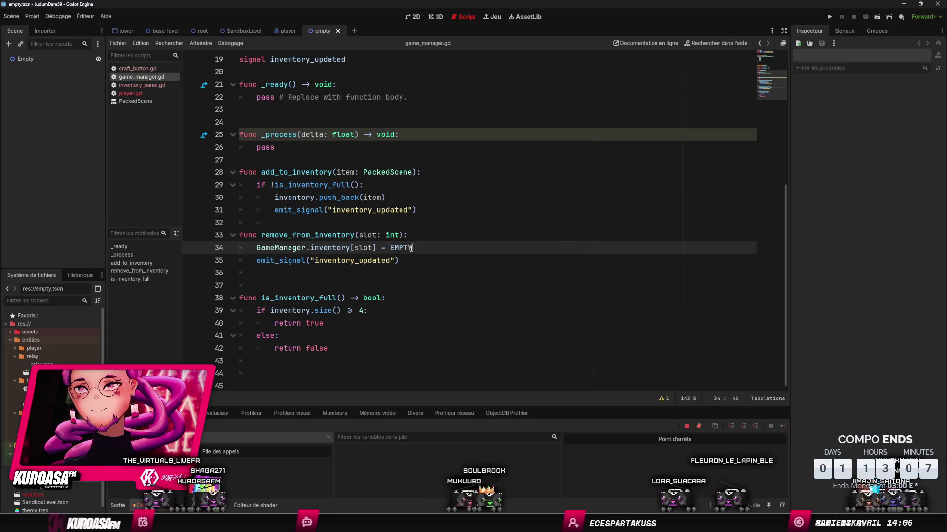
# - Delete the extra blank line before is_inventory_full and start a test run
pyautogui.click(359, 285)
pyautogui.hotkey('ctrl', 'x')
pyautogui.click(453, 233)
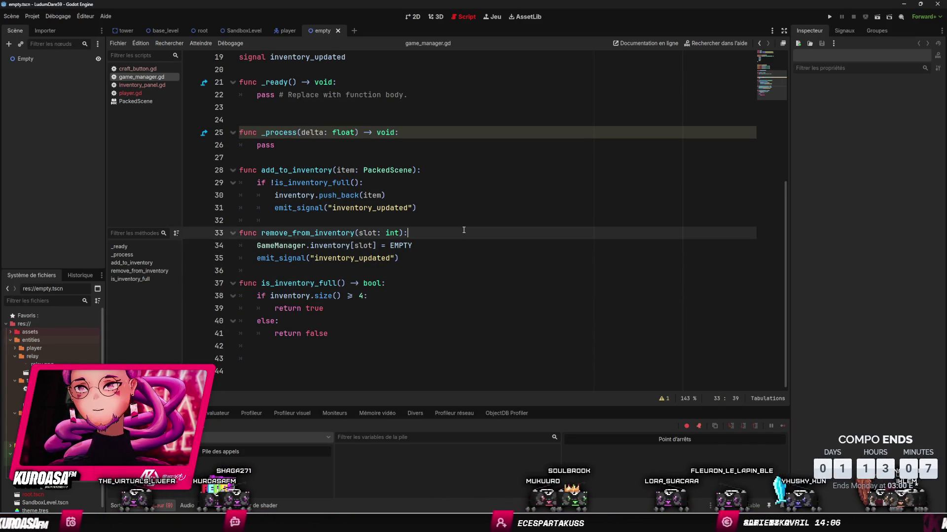
pyautogui.scroll(2, 443, 265)
pyautogui.click(408, 296)
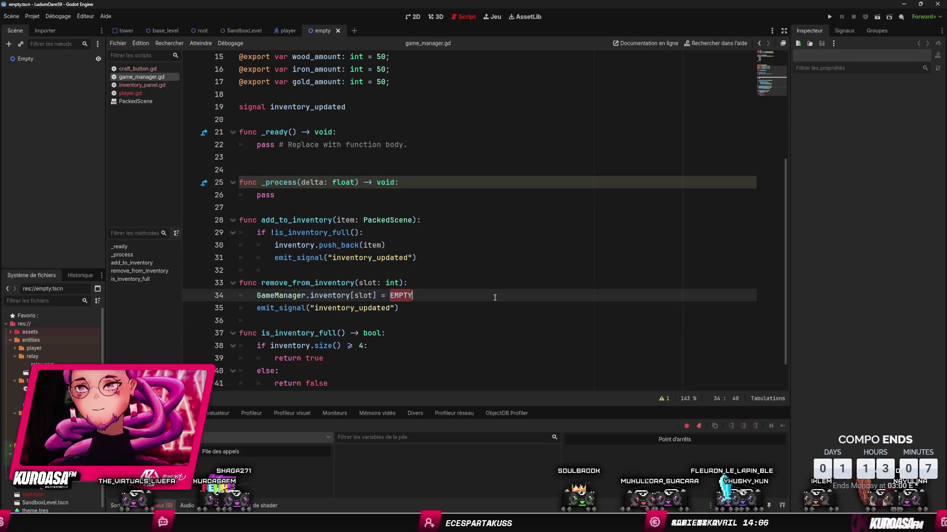
pyautogui.moveTo(771, 52)
pyautogui.mouseDown()
pyautogui.moveTo(773, 74)
pyautogui.moveTo(776, 56)
pyautogui.mouseUp()
pyautogui.click(830, 17)
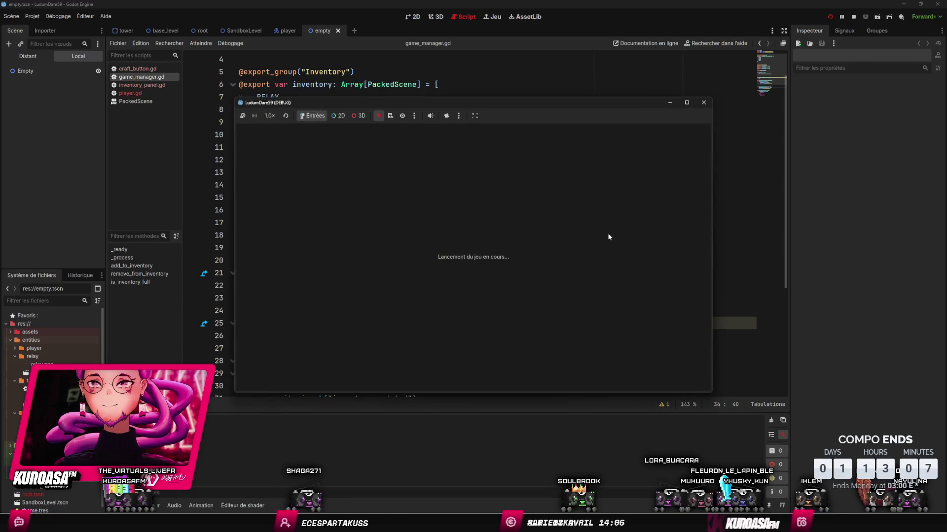
pyautogui.press('w')
pyautogui.press('e')
pyautogui.press('d')
pyautogui.press('w')
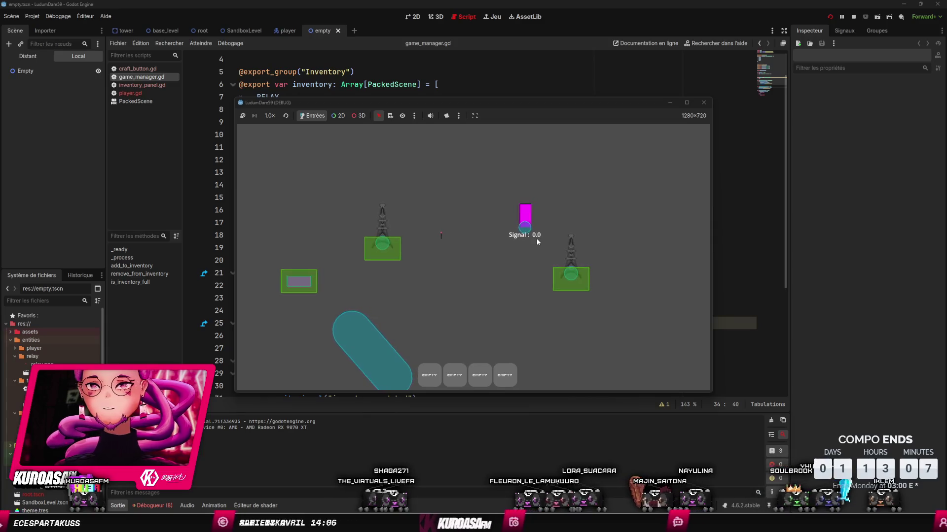
pyautogui.press('a')
pyautogui.click(703, 103)
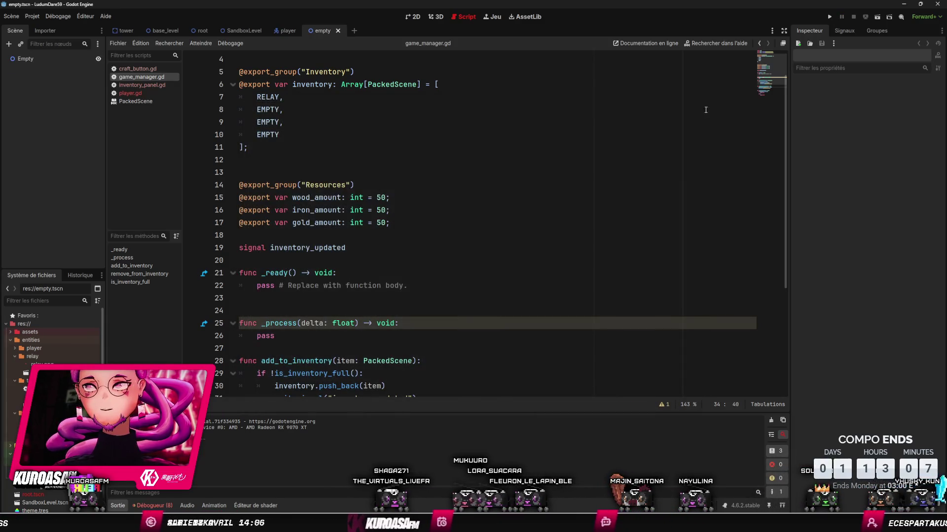
# - Attach a new empty.gd script to the Empty node
pyautogui.click(80, 60)
pyautogui.click(89, 44)
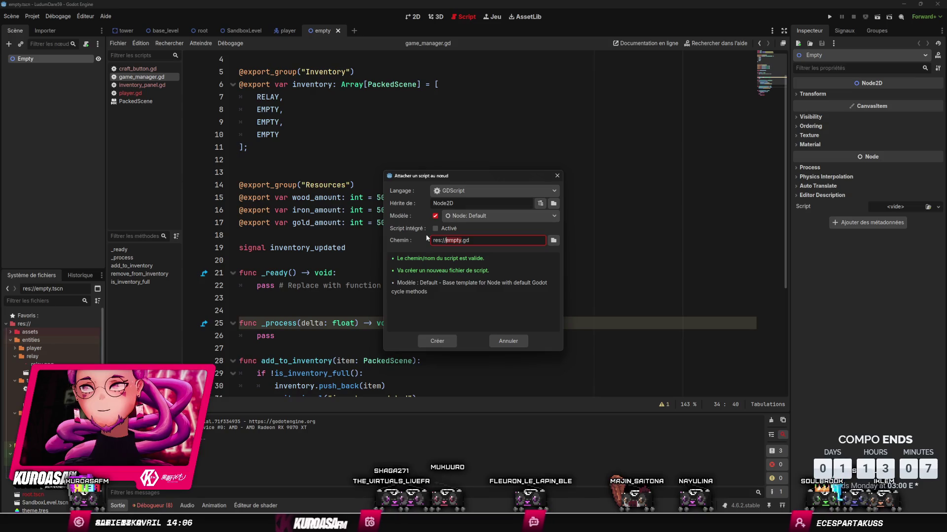
pyautogui.click(438, 342)
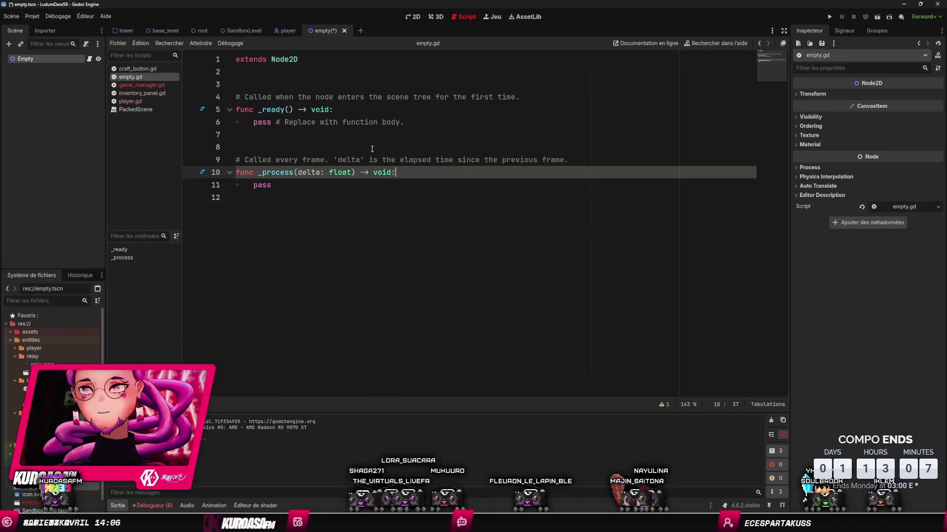
# - Remove the _process template so _ready only calls queue_free(), then run the game with F6
pyautogui.moveTo(279, 186); pyautogui.dragTo(220, 160)
pyautogui.press('Delete')
pyautogui.click(366, 71)
pyautogui.press('Delete')
pyautogui.click(366, 96)
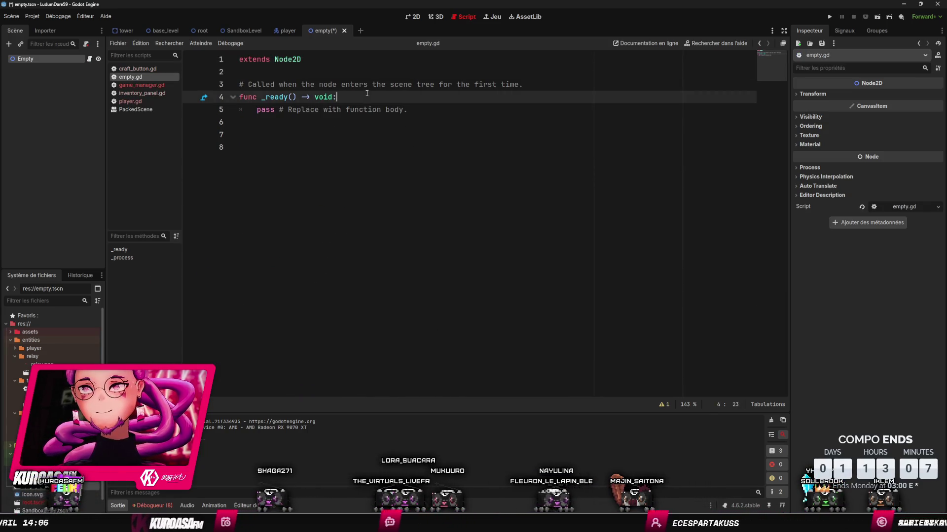
pyautogui.press('Return')
pyautogui.press('Down')
pyautogui.press('Down')
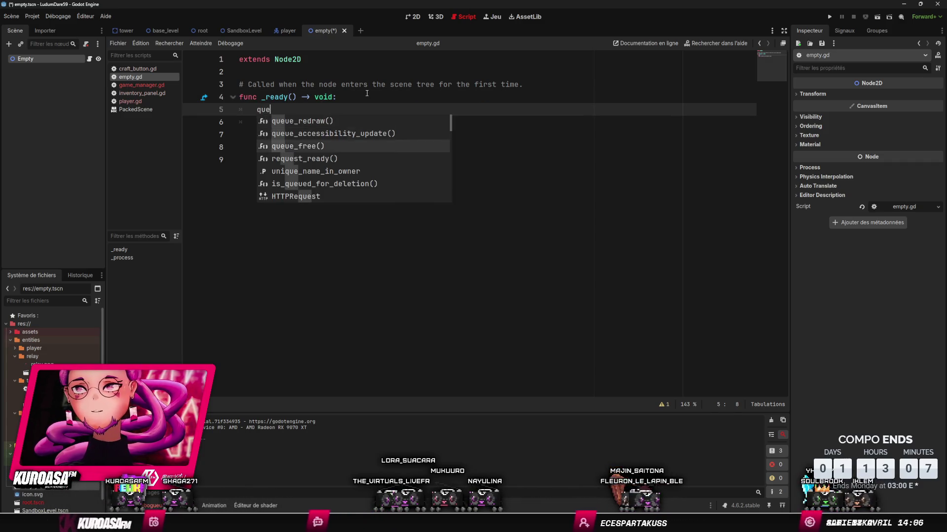
pyautogui.press('Return')
pyautogui.press('F6')
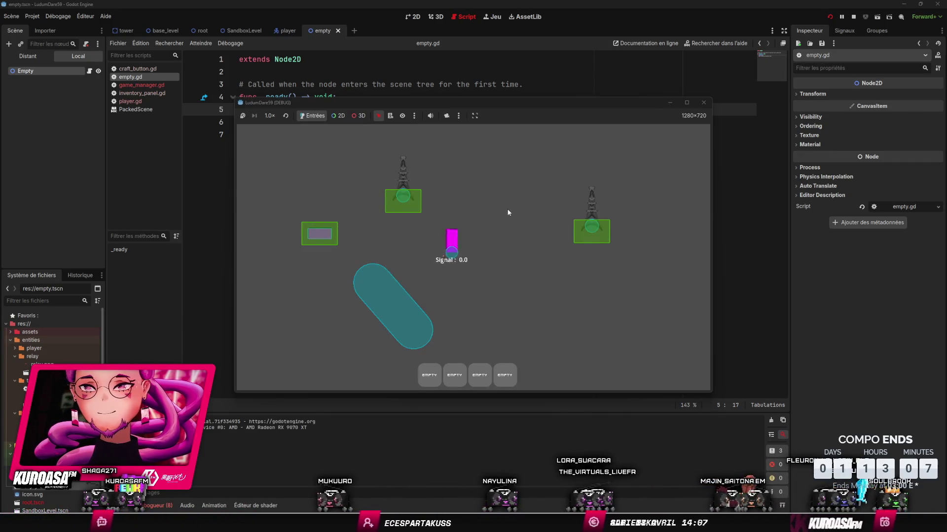
# - Inspect the running game's live scene tree, checking SandboxLevel and the Relay node's children
pyautogui.click(43, 57)
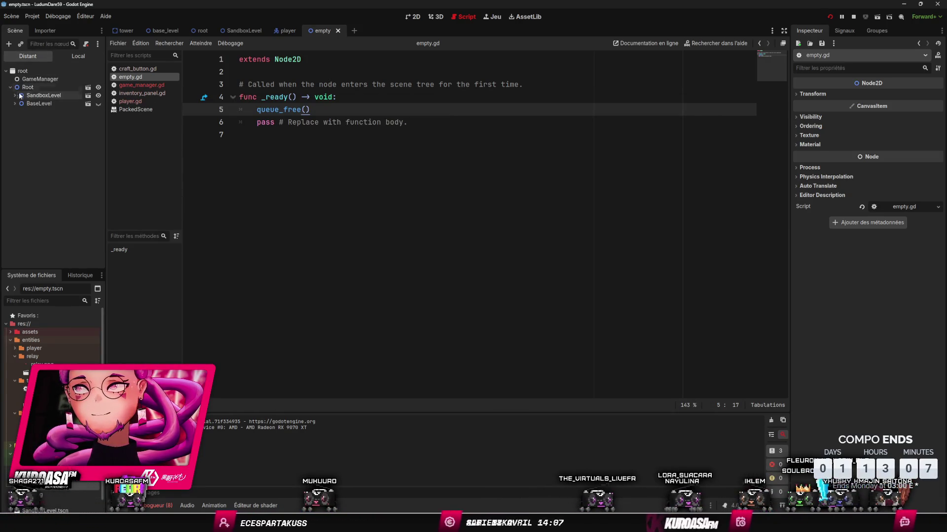
pyautogui.click(18, 95)
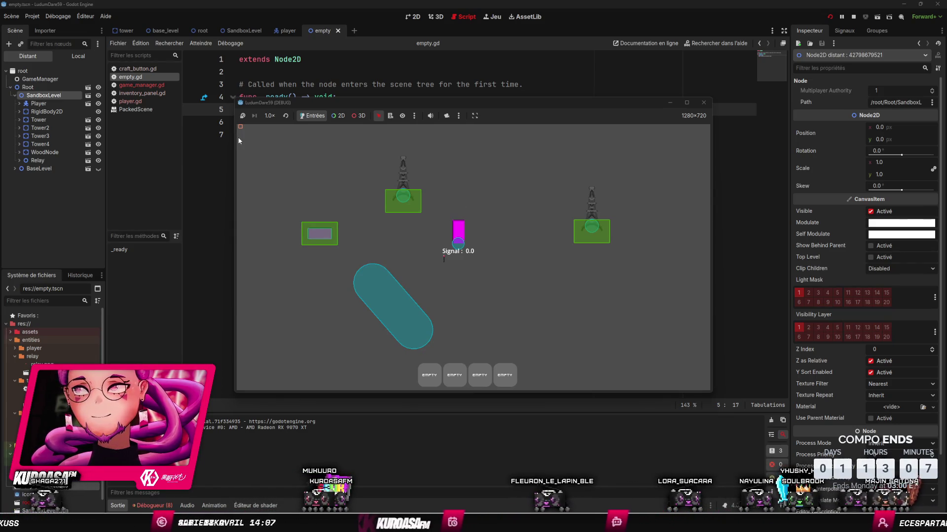
pyautogui.click(52, 179)
pyautogui.click(20, 160)
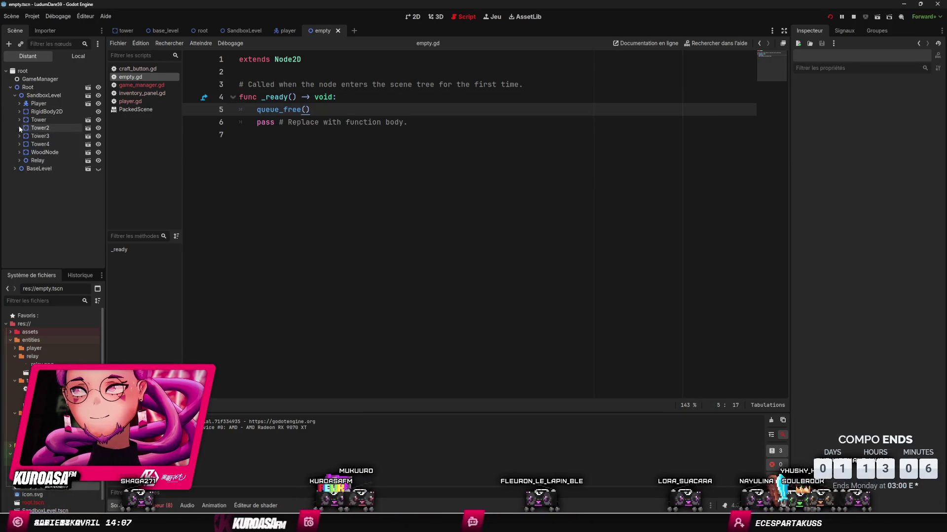
pyautogui.click(20, 161)
pyautogui.click(20, 161)
# - Walk the player around the left tower and interact with it to pick up signal
pyautogui.hotkey('alt', 'Tab')
pyautogui.press('Up')
pyautogui.press('Left')
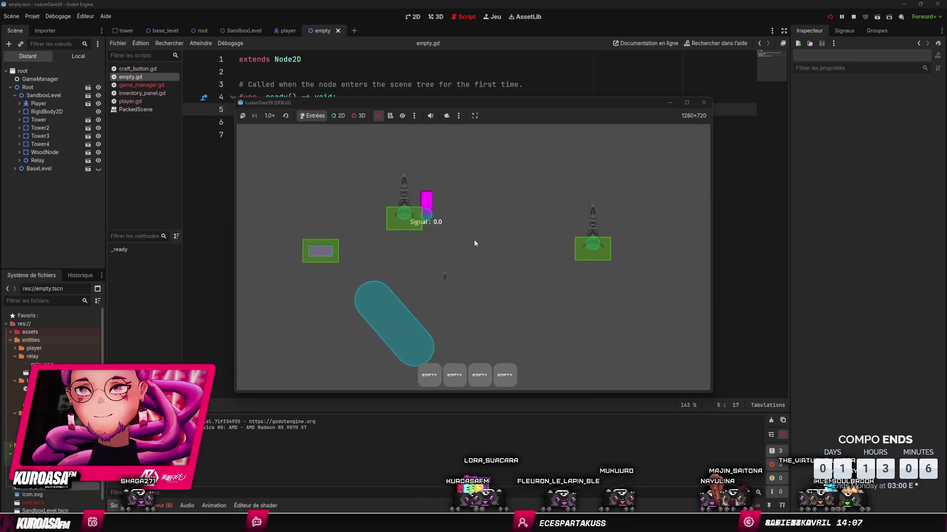
pyautogui.press('Right')
pyautogui.press('Left')
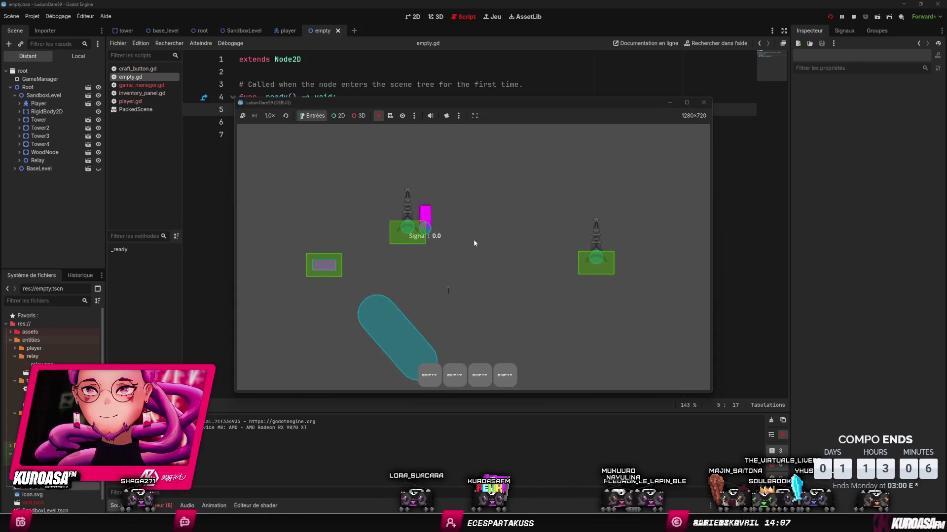
pyautogui.press('Down')
pyautogui.press('Left')
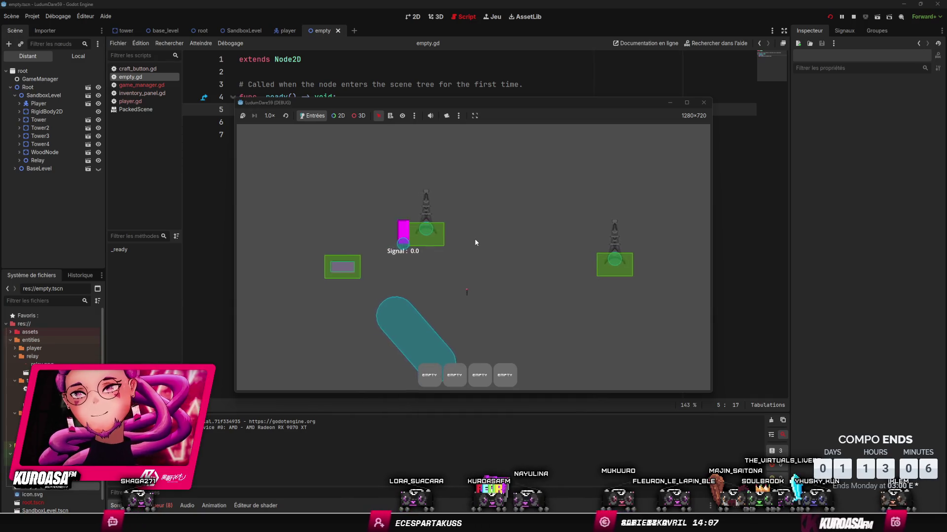
pyautogui.press('Right')
pyautogui.press('Up')
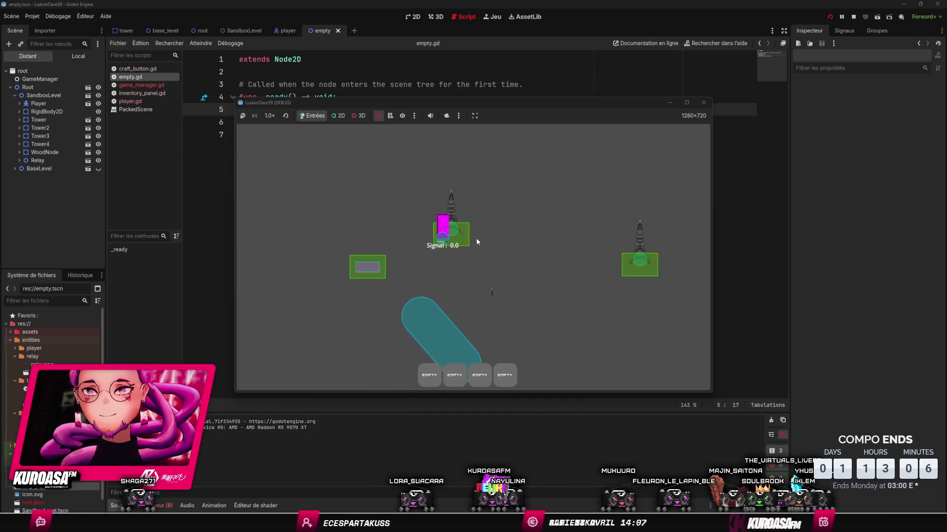
pyautogui.press('e')
# - Walk the player past the middle tower to the right tower, then back to the left green box
pyautogui.press('Down')
pyautogui.press('Right')
pyautogui.press('Right')
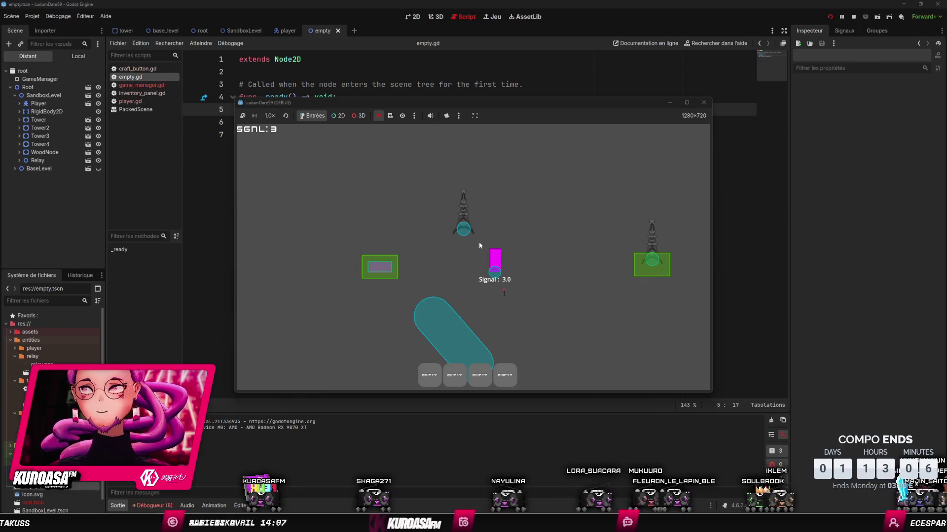
pyautogui.press('Left')
pyautogui.press('Right')
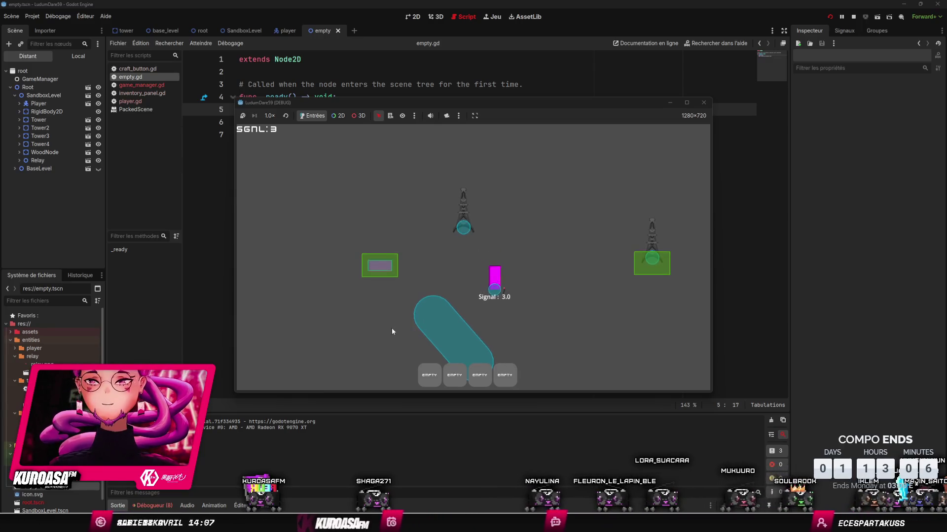
pyautogui.press('Up')
pyautogui.press('Right')
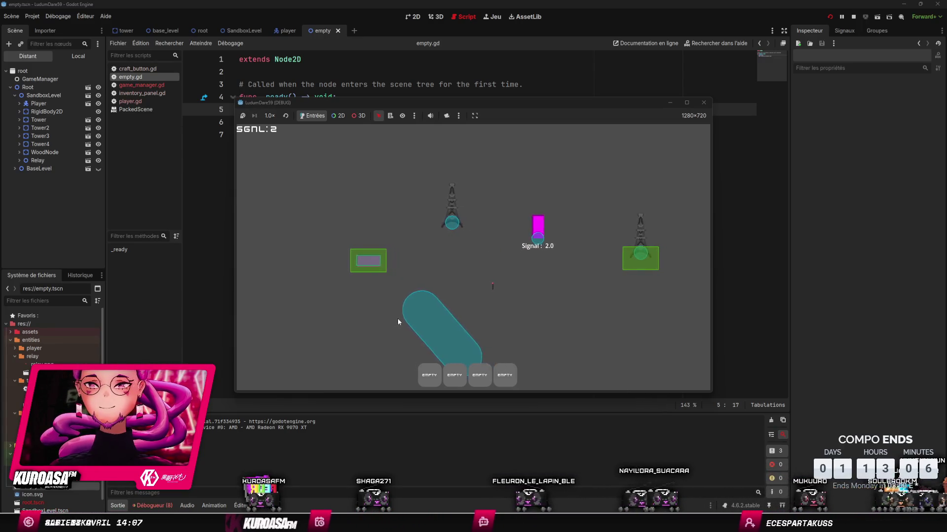
pyautogui.press('Right')
pyautogui.press('Down')
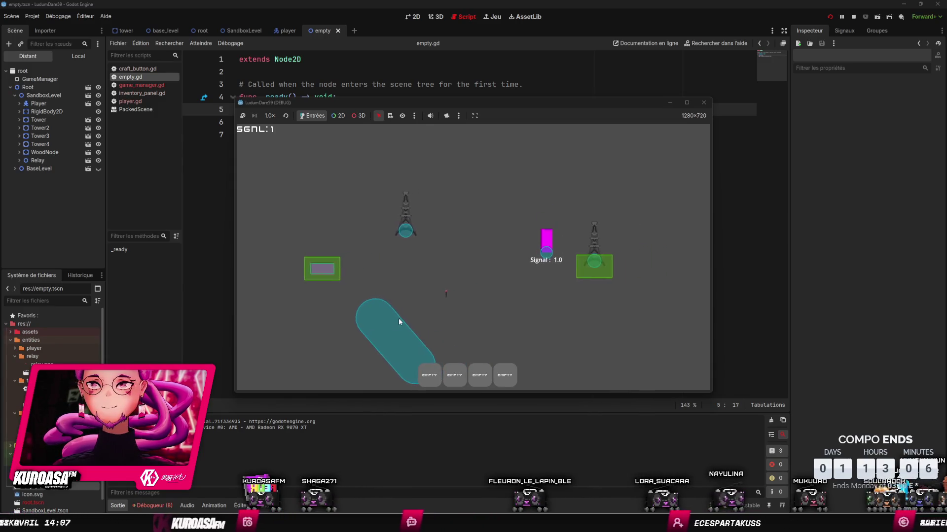
pyautogui.press('Left')
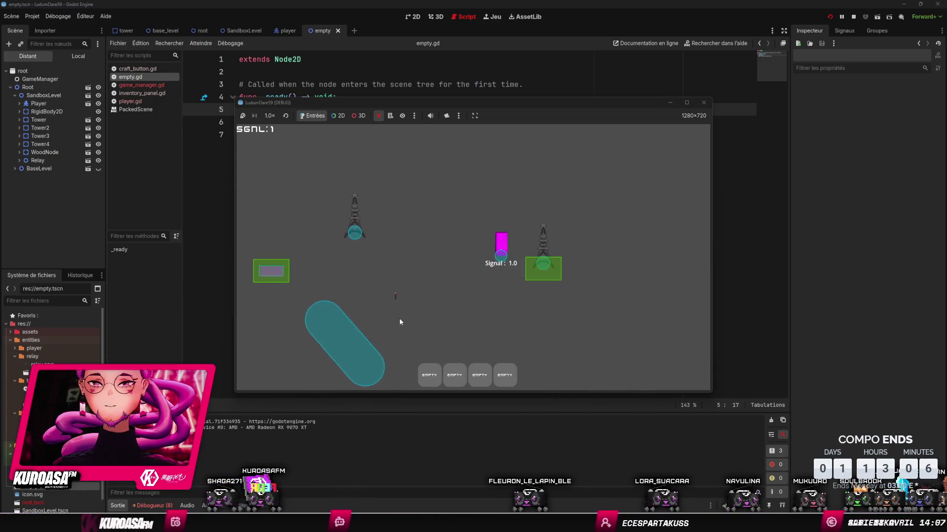
pyautogui.press('Left')
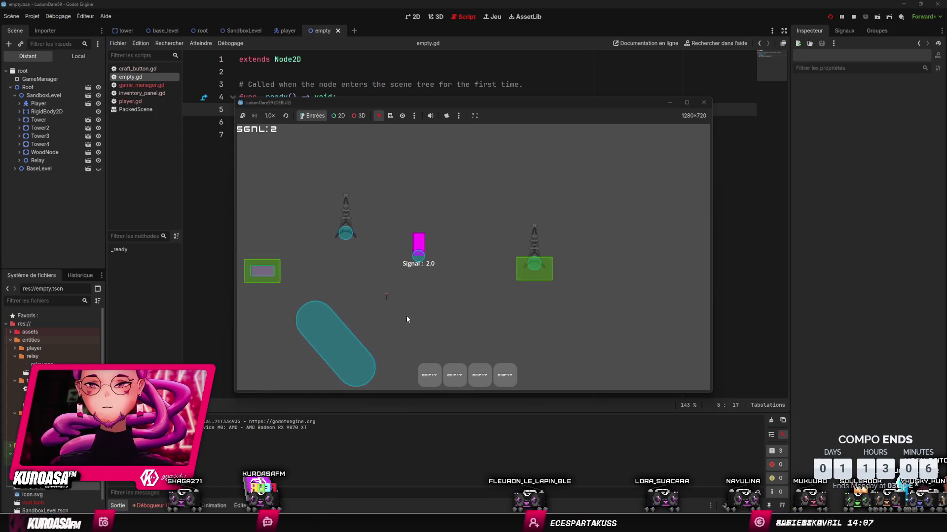
pyautogui.press('Left')
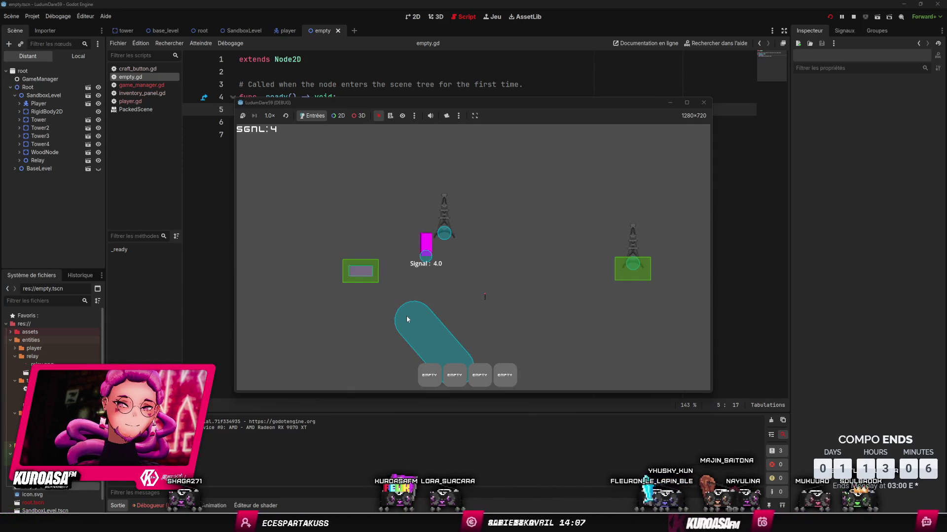
pyautogui.press('a')
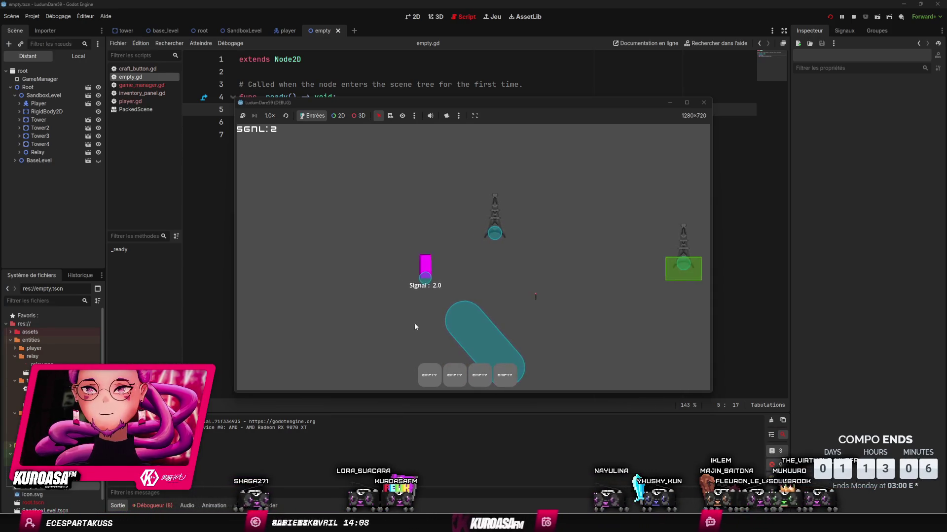
# - Stop the game with F8 and launch it again
pyautogui.press('F8')
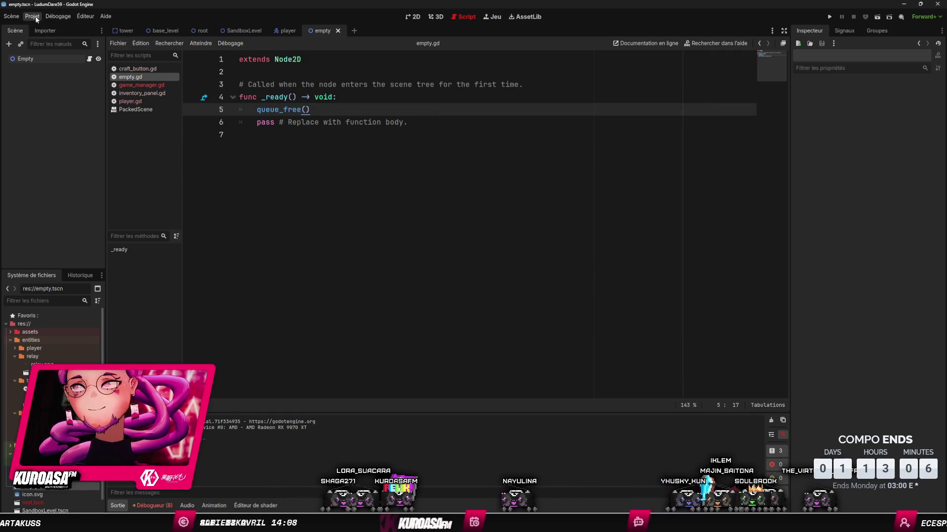
pyautogui.click(32, 16)
pyautogui.moveTo(58, 16)
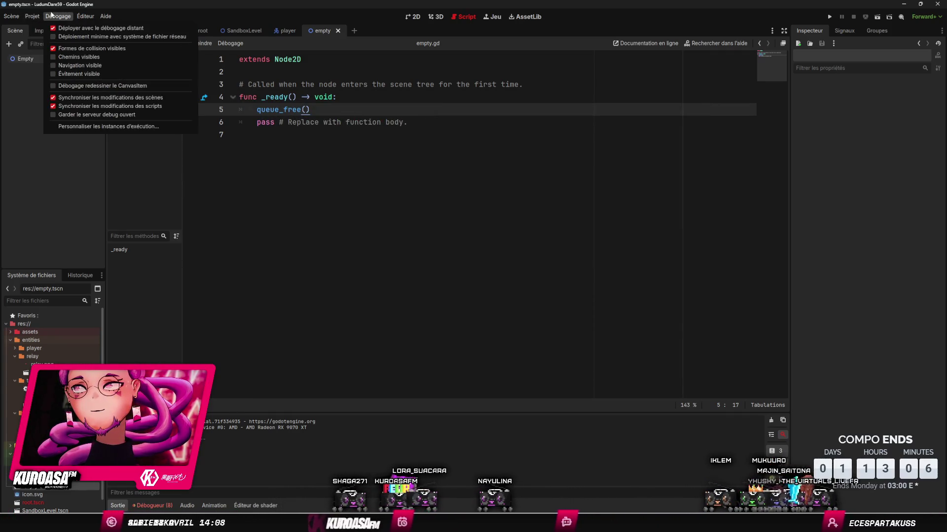
pyautogui.click(830, 18)
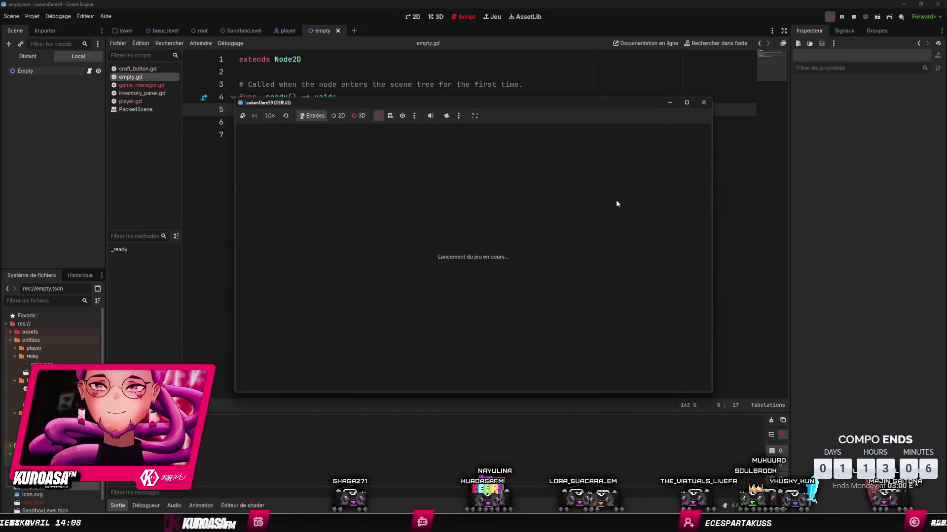
# - Walk the player around the towers and right across the level, out of signal range
pyautogui.press('Up')
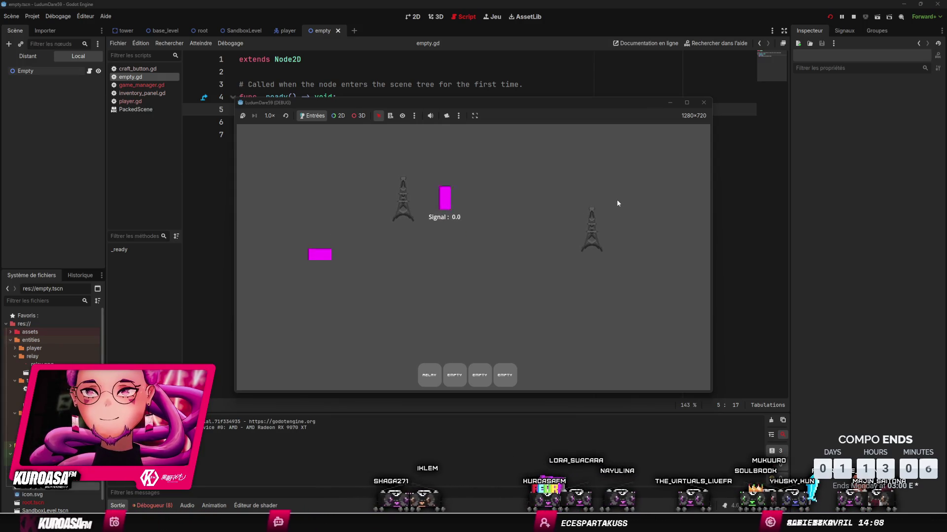
pyautogui.press('Right')
pyautogui.press('Left')
pyautogui.press('Left')
pyautogui.press('Right')
pyautogui.press('Down')
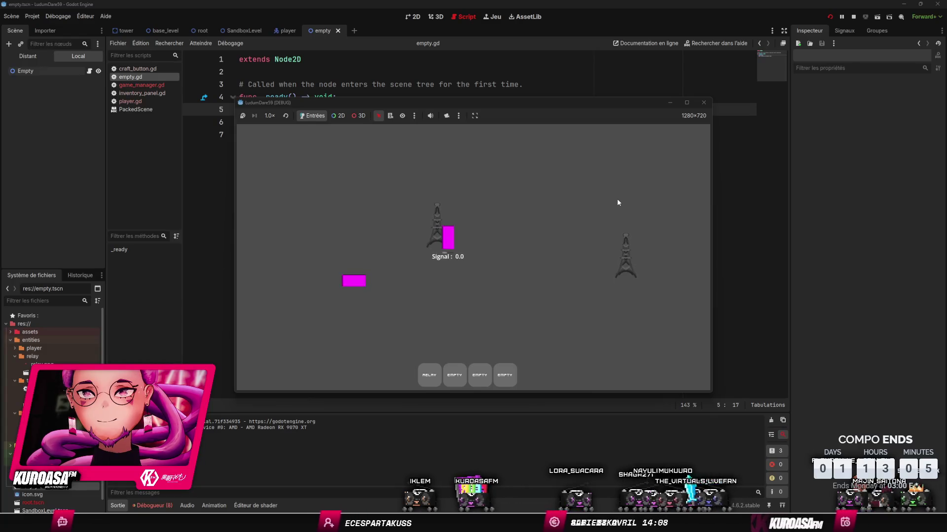
pyautogui.press('Right')
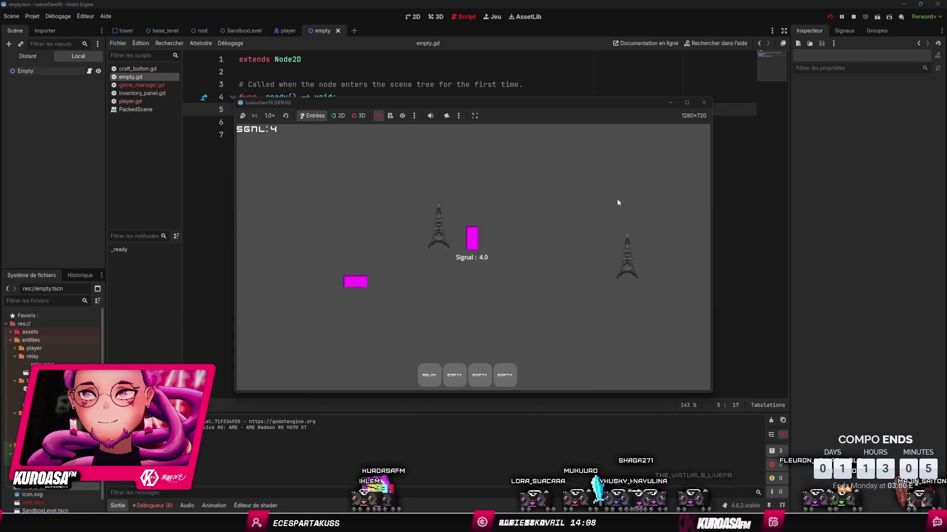
pyautogui.press('Down')
pyautogui.press('Left')
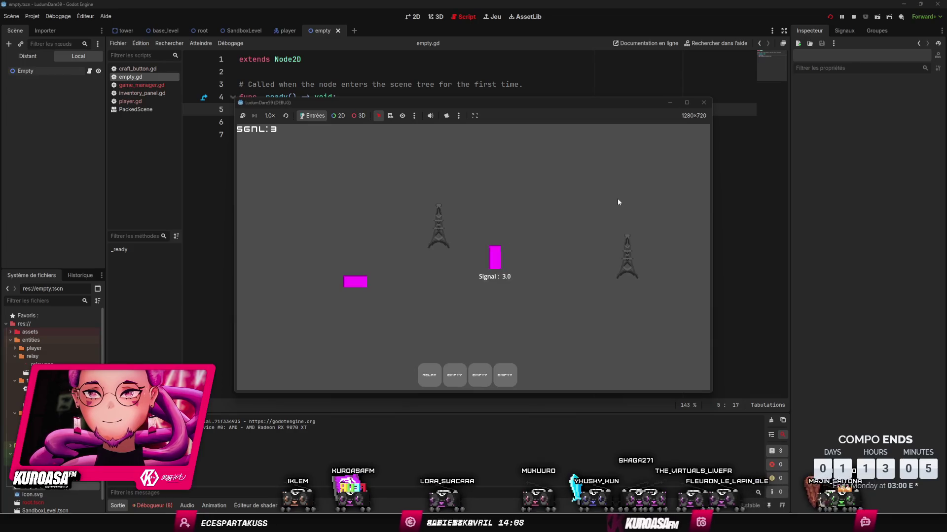
pyautogui.press('Right')
pyautogui.press('Right')
pyautogui.press('Down')
# - Walk the player back left past the towers, then close the game window
pyautogui.press('Left')
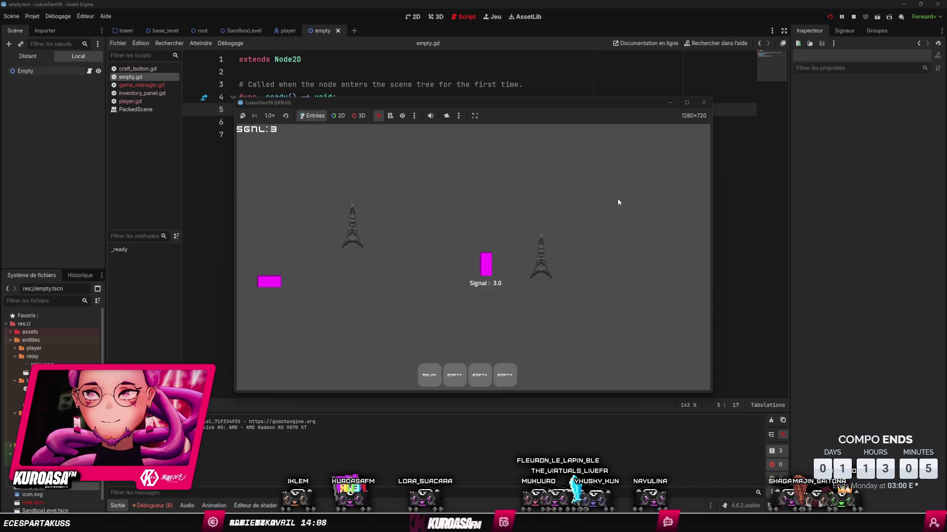
pyautogui.press('Left')
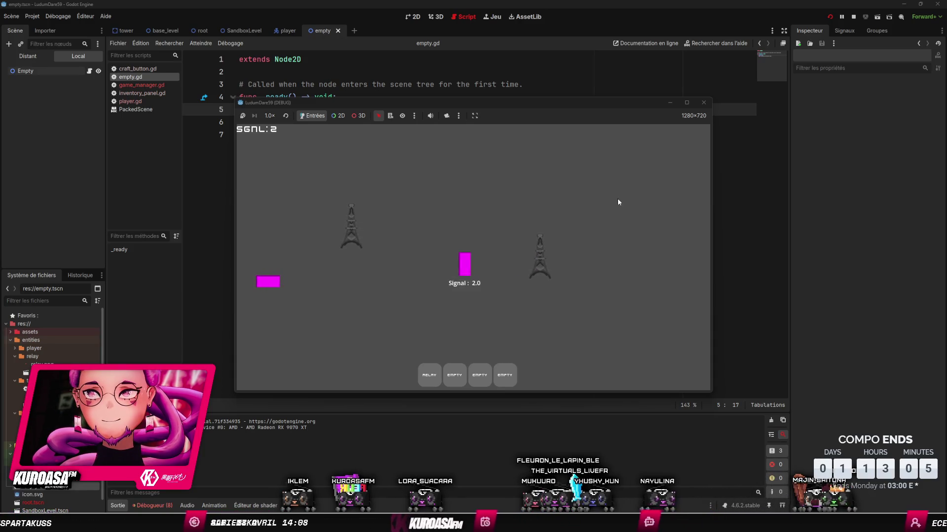
pyautogui.press('Left')
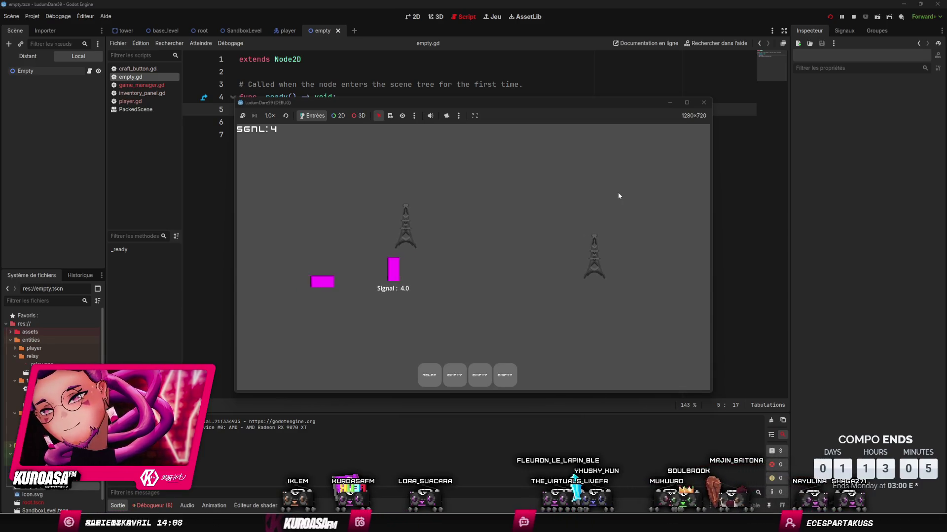
pyautogui.press('Left')
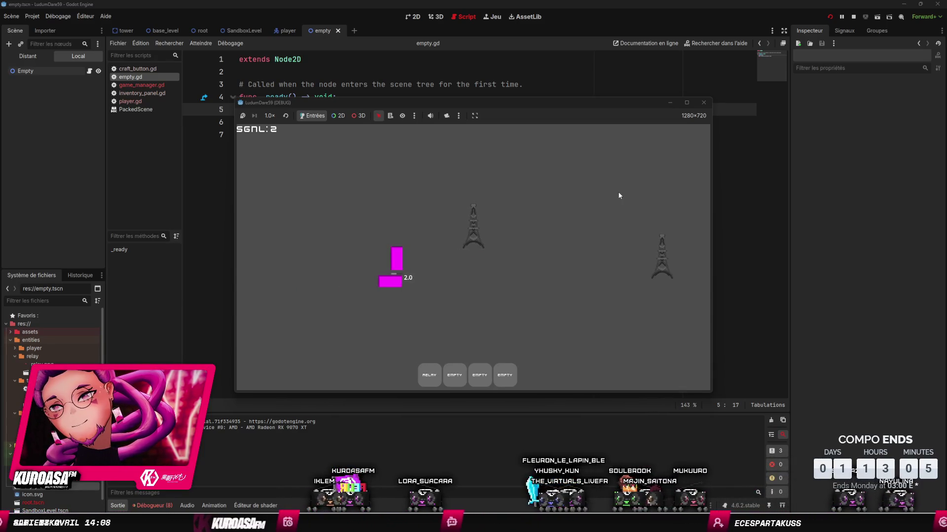
pyautogui.press('Left')
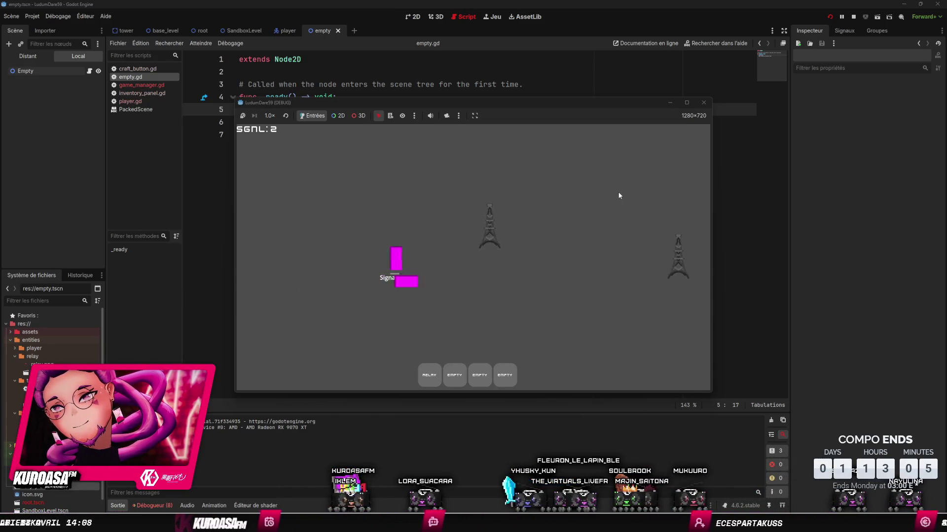
pyautogui.click(704, 102)
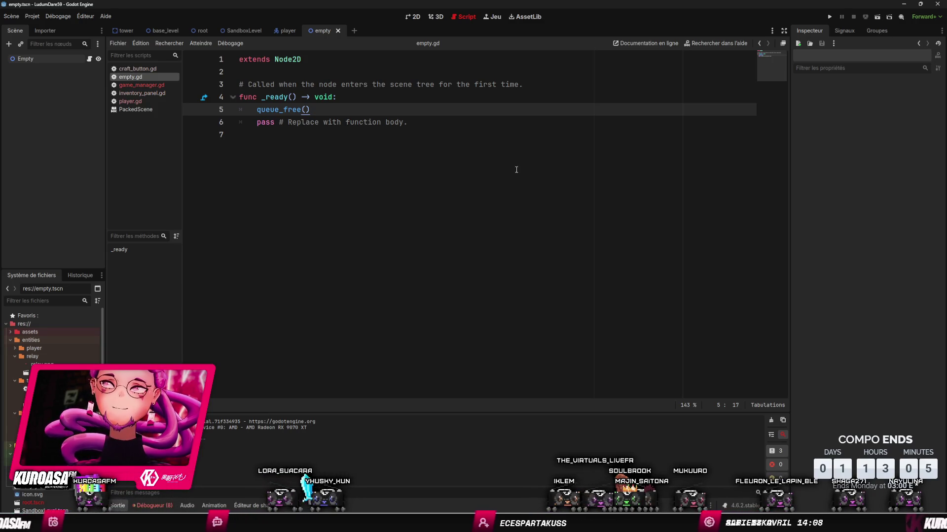
# - Open player.gd from the player scene, folding _process and unfolding _physics_process
pyautogui.click(282, 30)
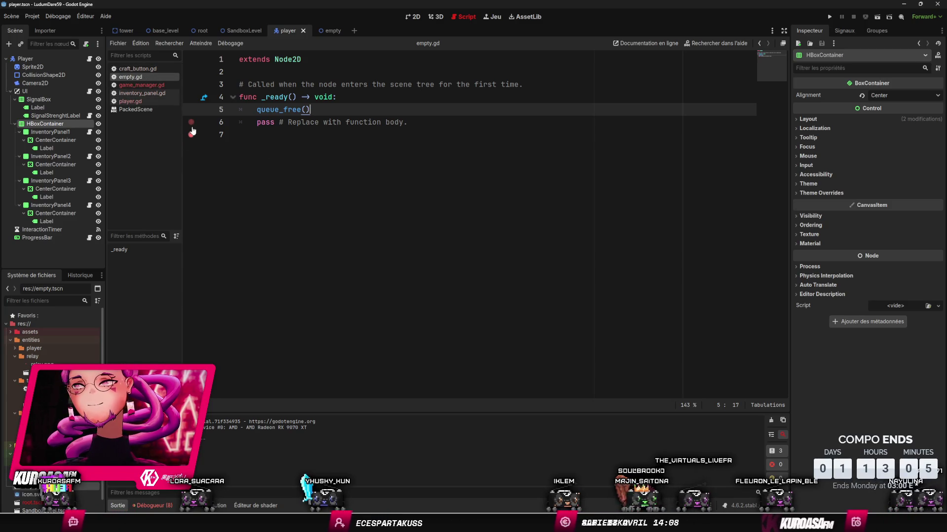
pyautogui.click(130, 102)
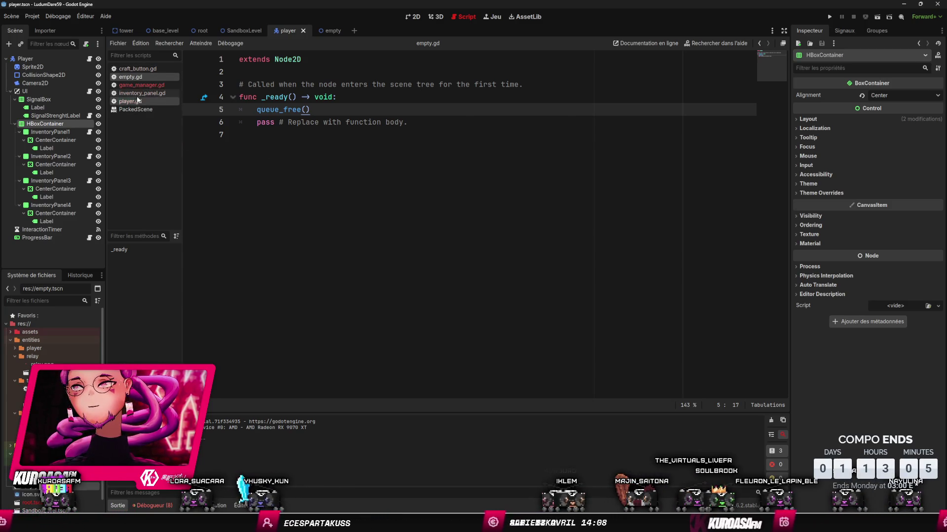
pyautogui.scroll(5, 379, 168)
pyautogui.scroll(-1, 379, 168)
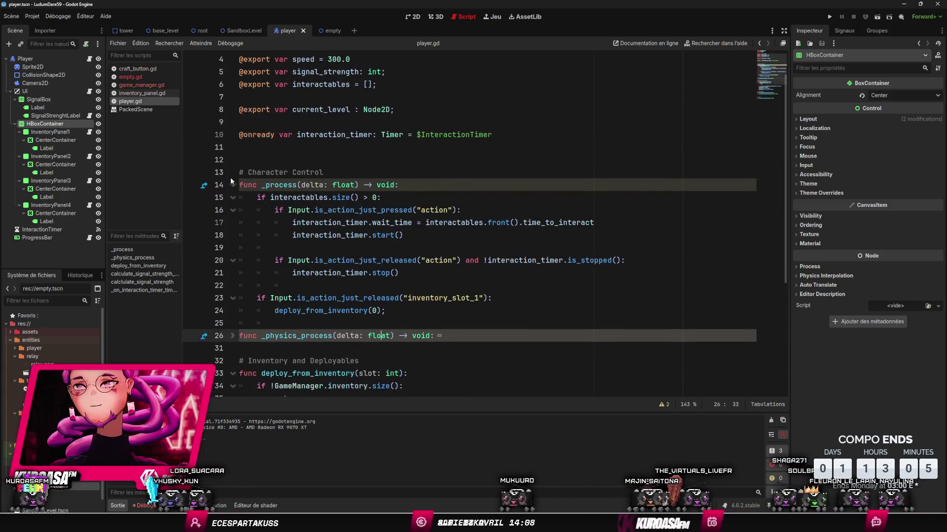
pyautogui.click(232, 185)
pyautogui.click(232, 210)
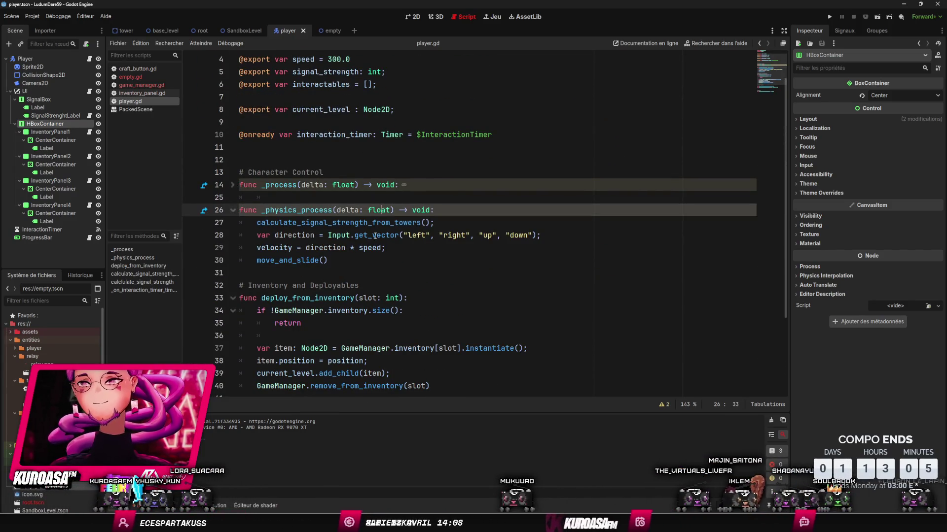
# - Insert a blank line above the velocity line in _physics_process
pyautogui.click(411, 246)
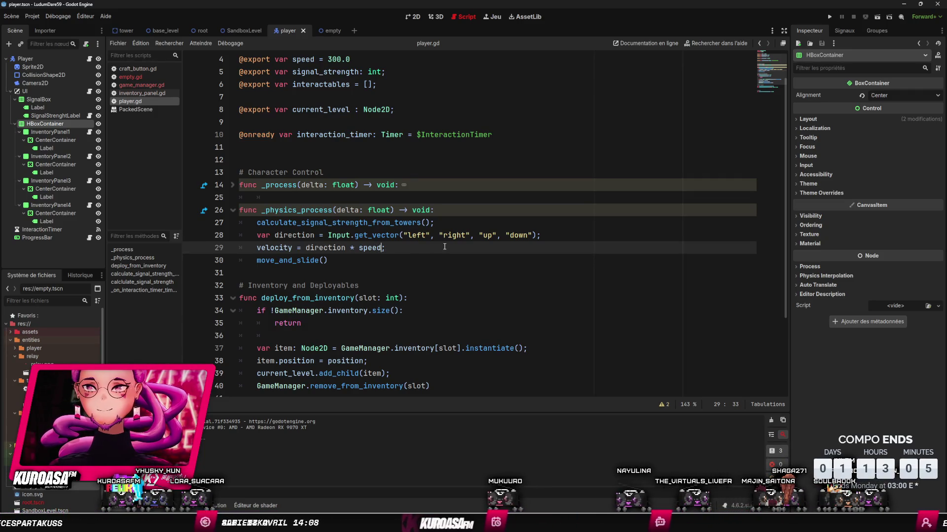
pyautogui.press('Return')
pyautogui.press('Up')
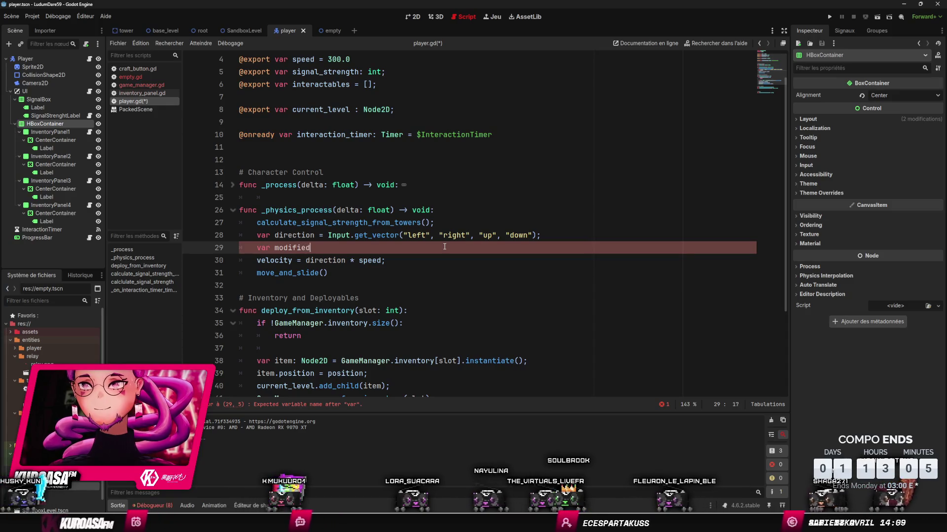
# - Add the line var modified_speed = speed above a new if line
pyautogui.write('_speed = speed')
pyautogui.press('Escape')
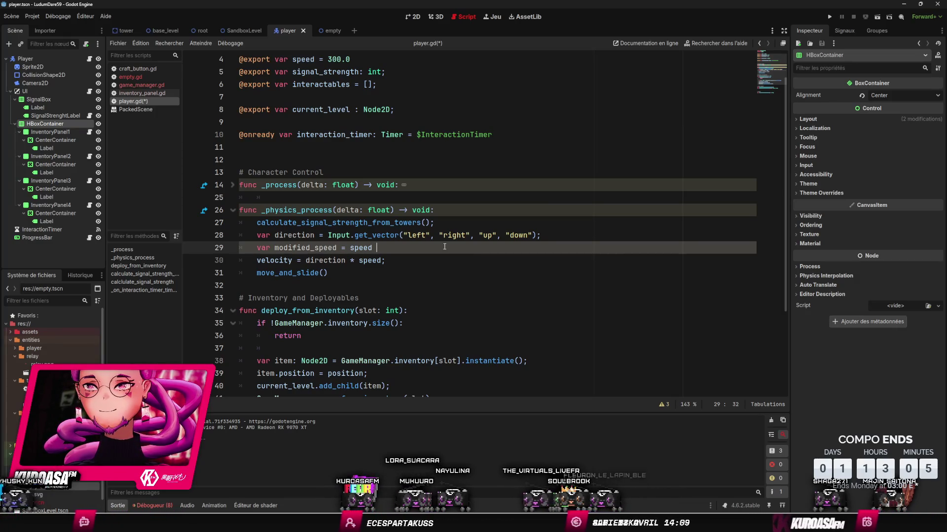
pyautogui.hotkey('ctrl', 'BackSpace')
pyautogui.hotkey('ctrl', 'BackSpace')
pyautogui.hotkey('ctrl', 'BackSpace')
pyautogui.press('Return')
pyautogui.press('Return')
pyautogui.press('Return')
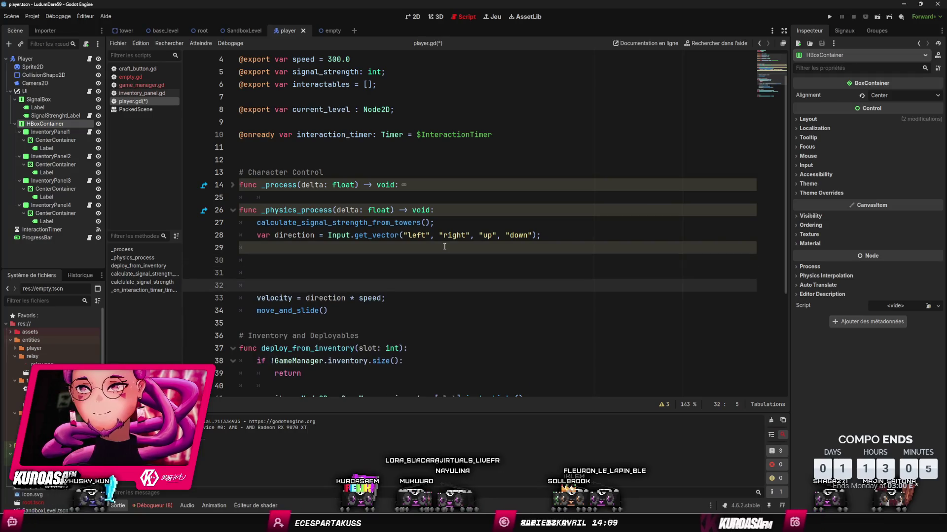
pyautogui.press('Up')
pyautogui.press('Up')
pyautogui.write('if')
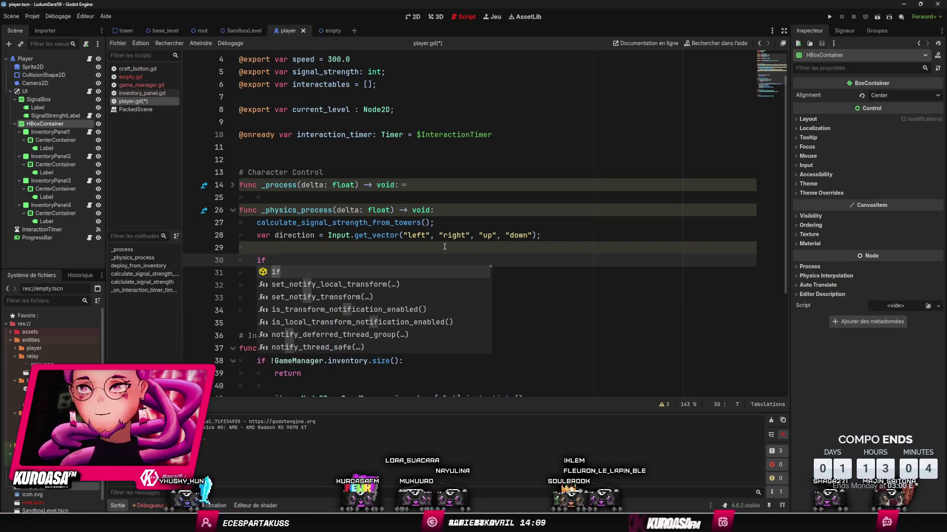
pyautogui.click(346, 246)
pyautogui.write('var ac')
pyautogui.press('BackSpace')
pyautogui.press('BackSpace')
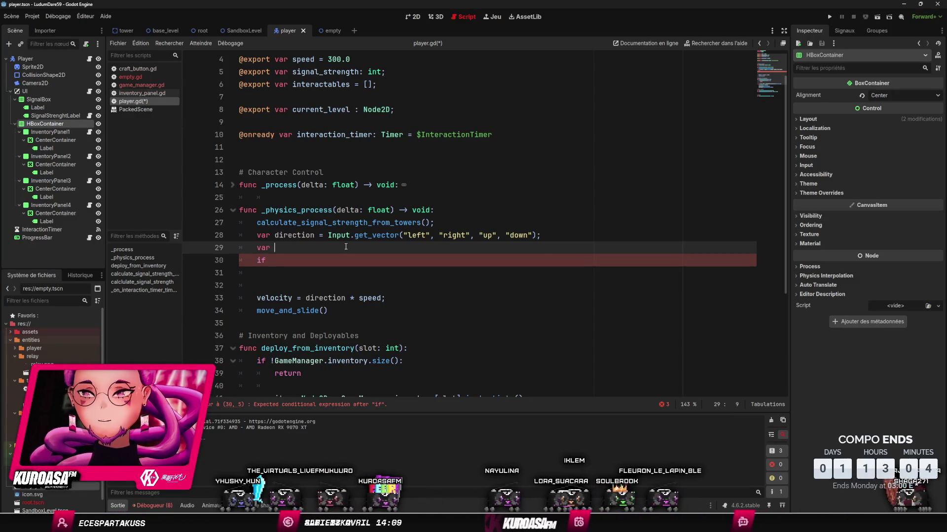
pyautogui.write('modified_speed')
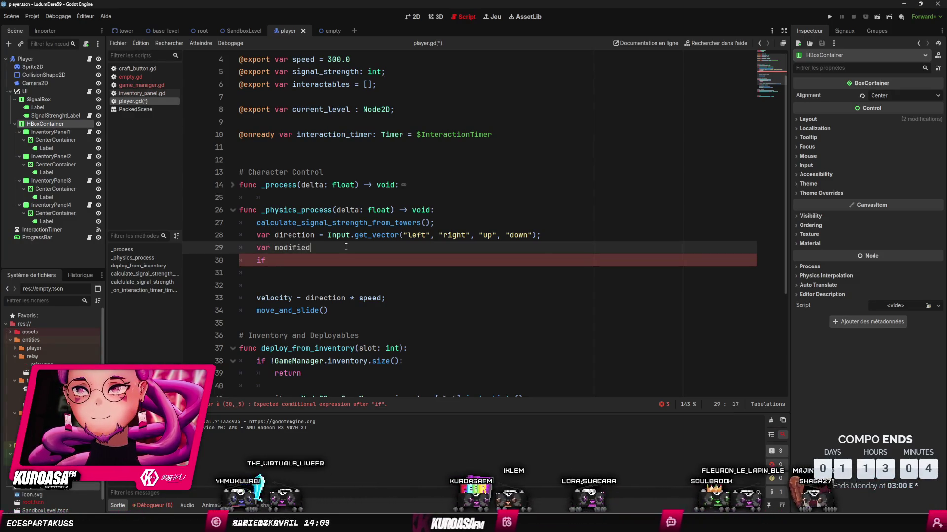
pyautogui.write(' = speed')
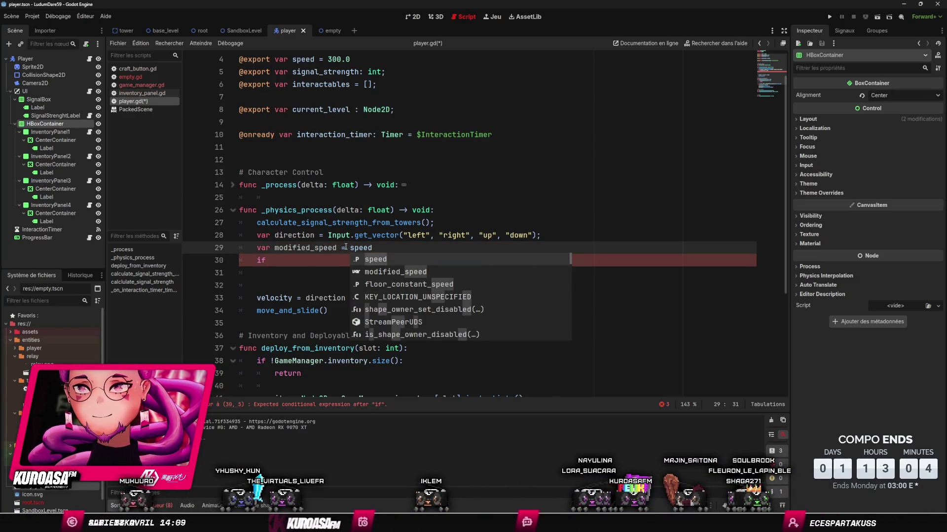
# - Write if !interaction_timer.is_stopped(): with modified_speed = 0.1 * speed beneath it
pyautogui.click(330, 266)
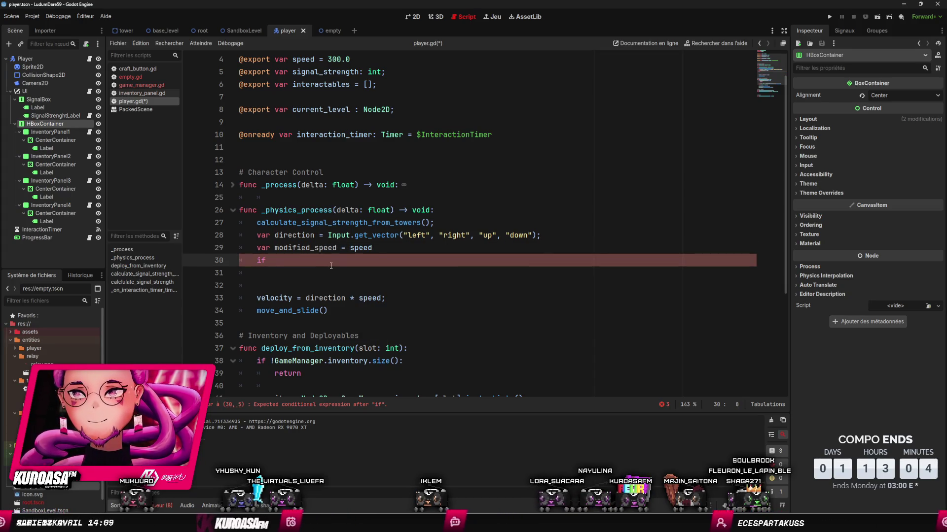
pyautogui.write('sp')
pyautogui.press('BackSpace')
pyautogui.press('BackSpace')
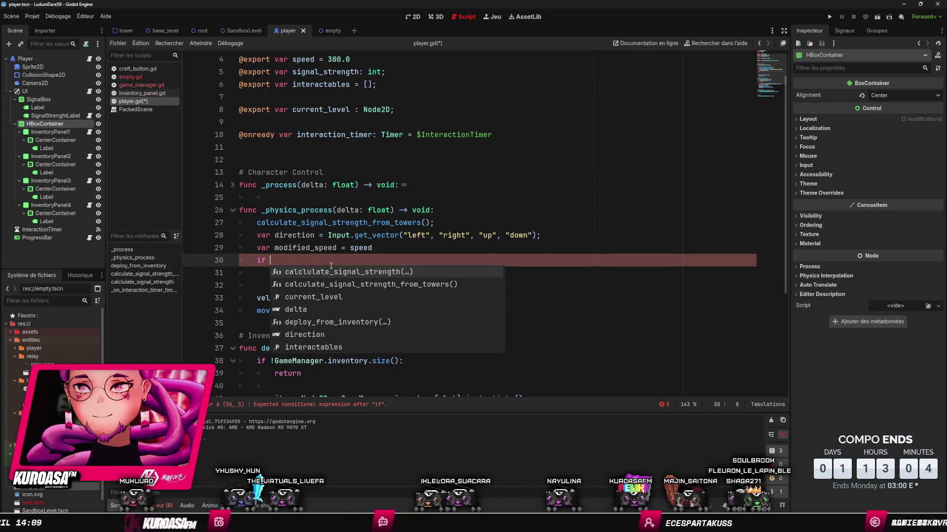
pyautogui.write('in')
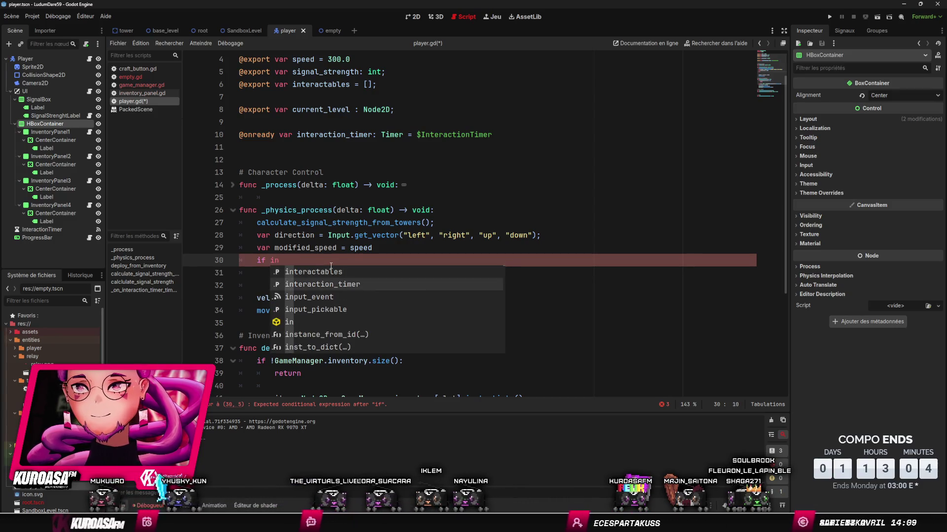
pyautogui.write('teraction_timer.is')
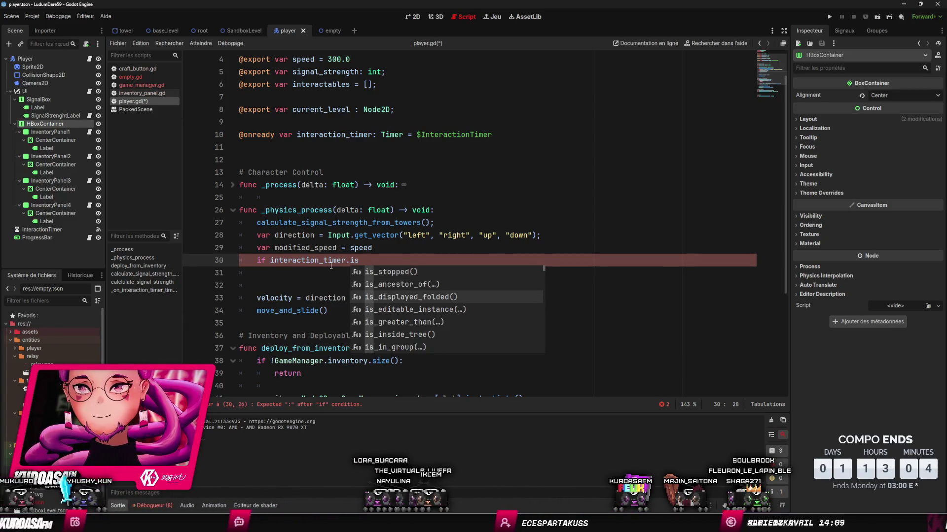
pyautogui.press('Return')
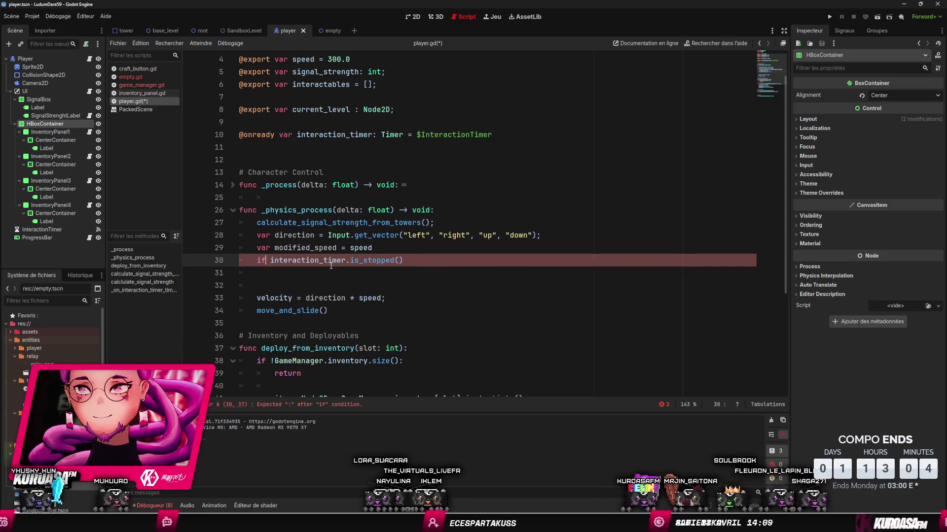
pyautogui.write('!')
pyautogui.hotkey('ctrl', 'Right')
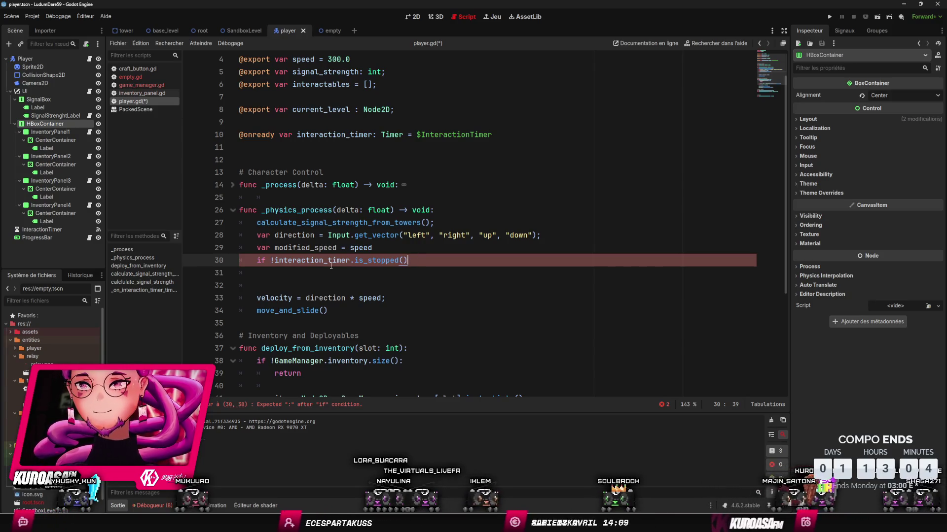
pyautogui.write(':')
pyautogui.press('Return')
pyautogui.write('od')
pyautogui.press('Return')
pyautogui.write('=')
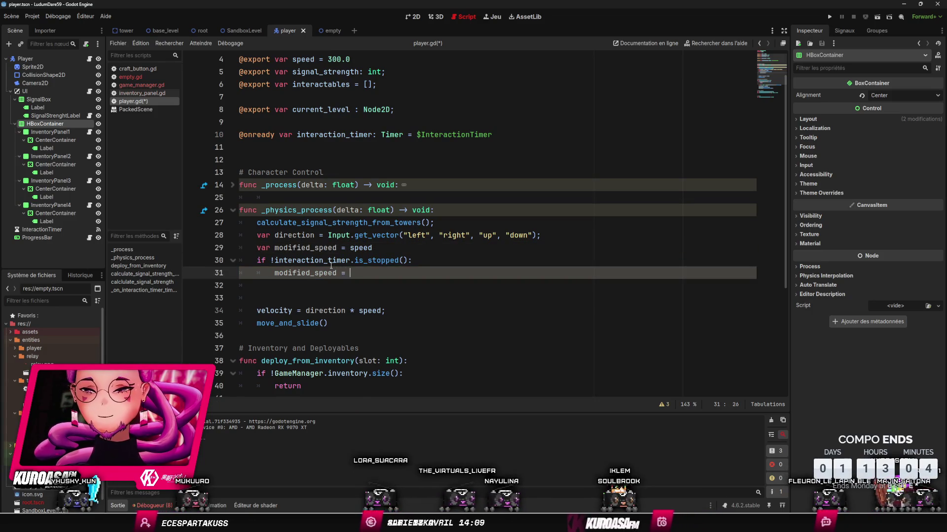
pyautogui.write(' 0.')
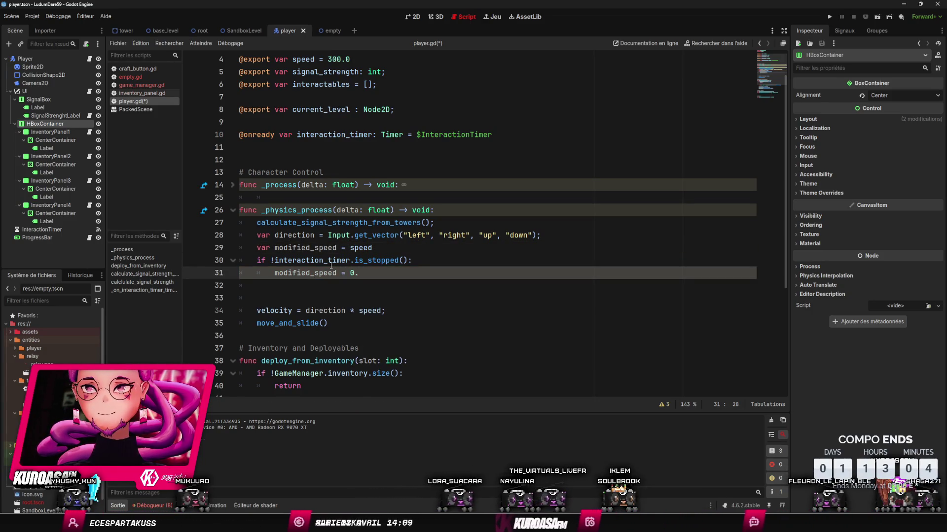
pyautogui.write('1')
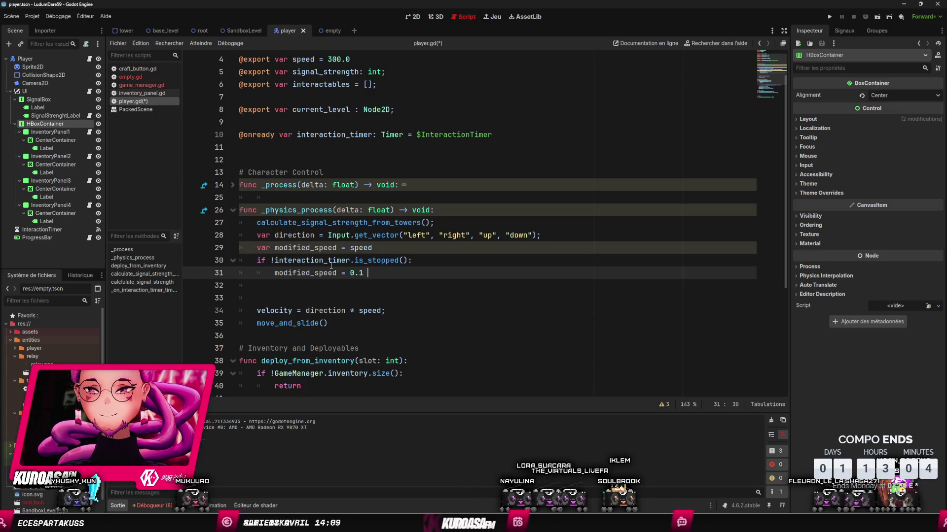
pyautogui.press('BackSpace')
# - Save player.gd and remove the extra blank line before the velocity line
pyautogui.press('Up')
pyautogui.hotkey('ctrl', 'shift', 'Return')
pyautogui.hotkey('ctrl', 's')
pyautogui.press('Up')
pyautogui.press('Down')
pyautogui.press('Down')
pyautogui.press('Down')
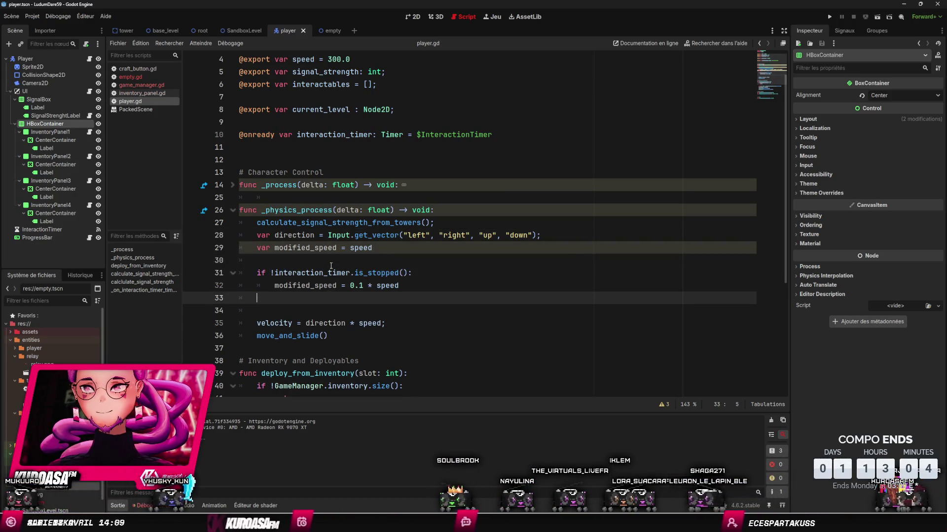
pyautogui.hotkey('ctrl', 'shift', 'k')
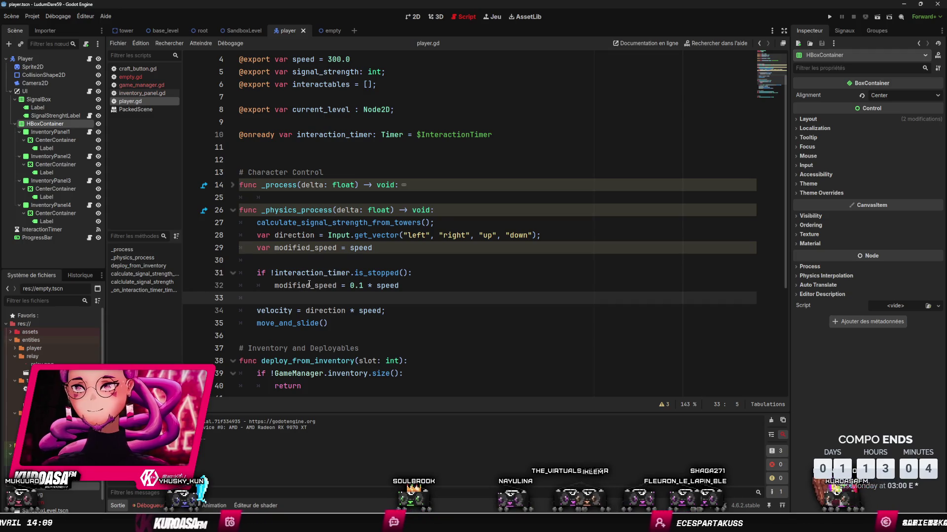
# - Replace speed with modified_speed in the velocity line
pyautogui.doubleClick(309, 286)
pyautogui.hotkey('ctrl', 'c')
pyautogui.doubleClick(376, 310)
pyautogui.hotkey('ctrl', 'v')
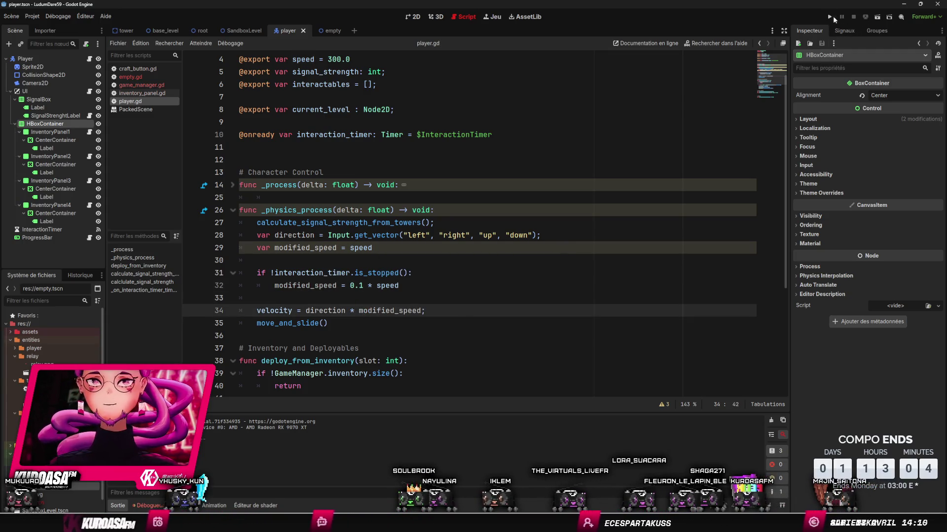
pyautogui.click(833, 16)
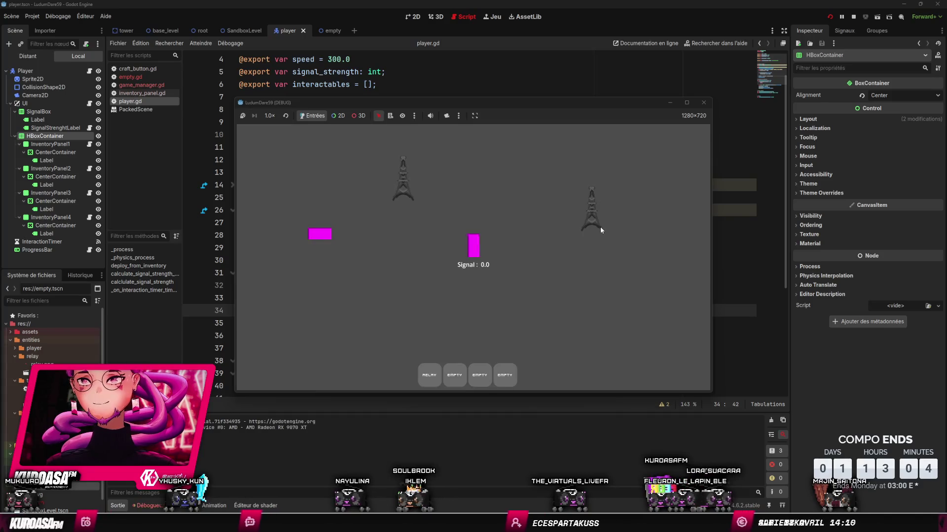
pyautogui.press('Left')
pyautogui.press('Up')
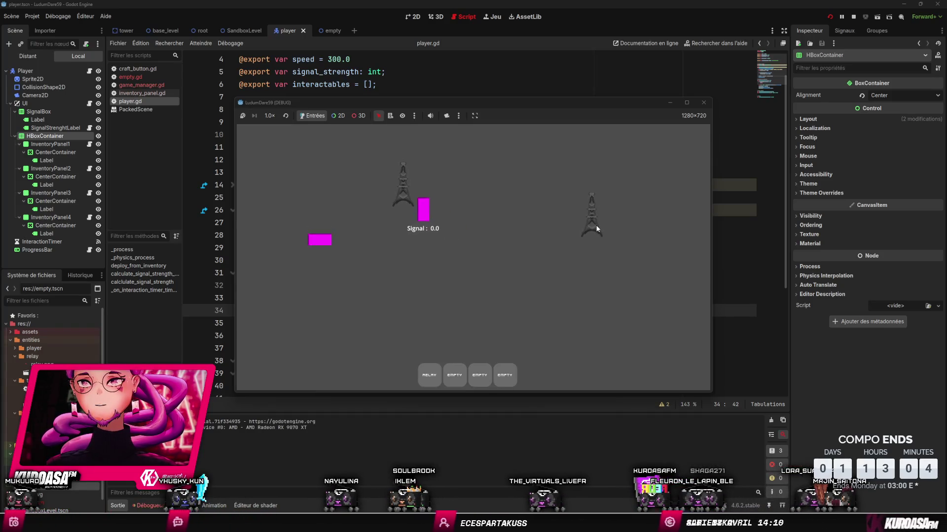
pyautogui.press('Left')
pyautogui.press('Up')
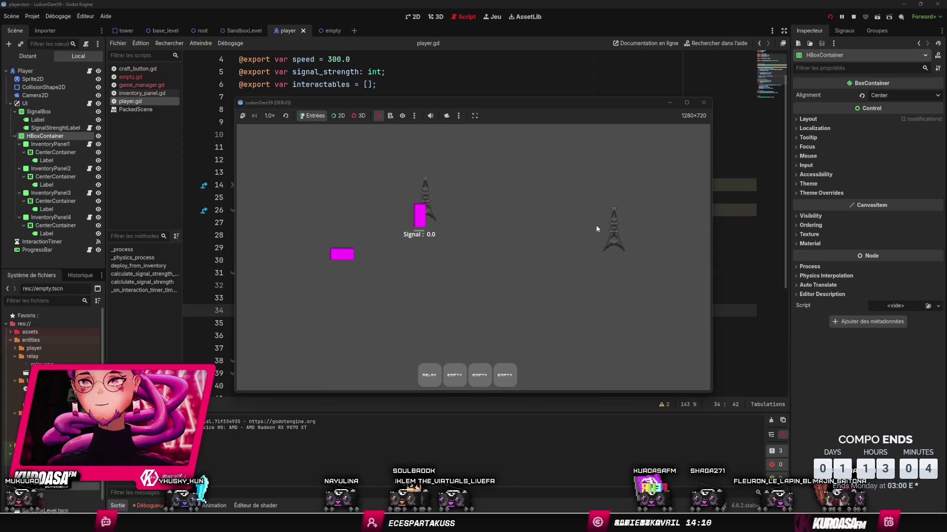
pyautogui.press('Left')
pyautogui.press('Down')
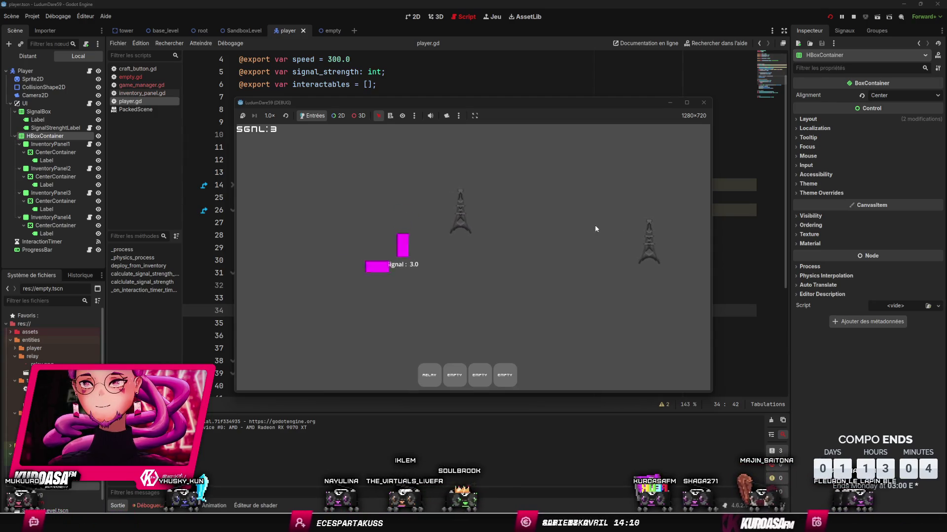
pyautogui.press('F8')
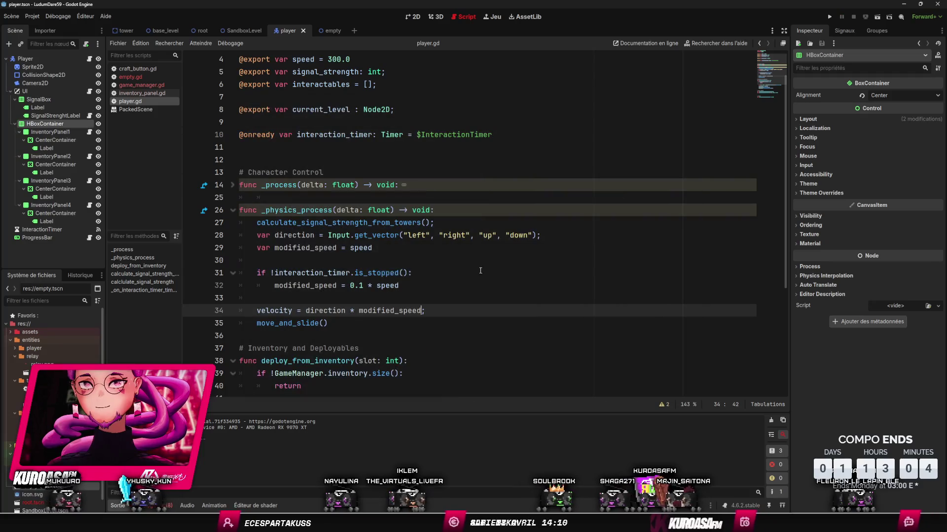
# - Change the slowdown factor from 0.1 to 0.2
pyautogui.click(365, 284)
pyautogui.press('BackSpace')
pyautogui.write('2')
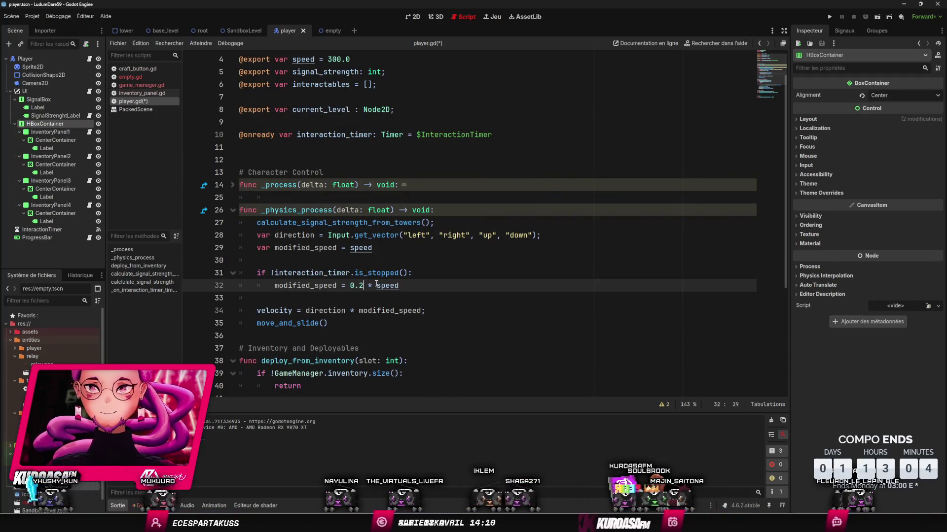
# - Run the game and walk the player up-left, down and back onto the tower
pyautogui.click(829, 14)
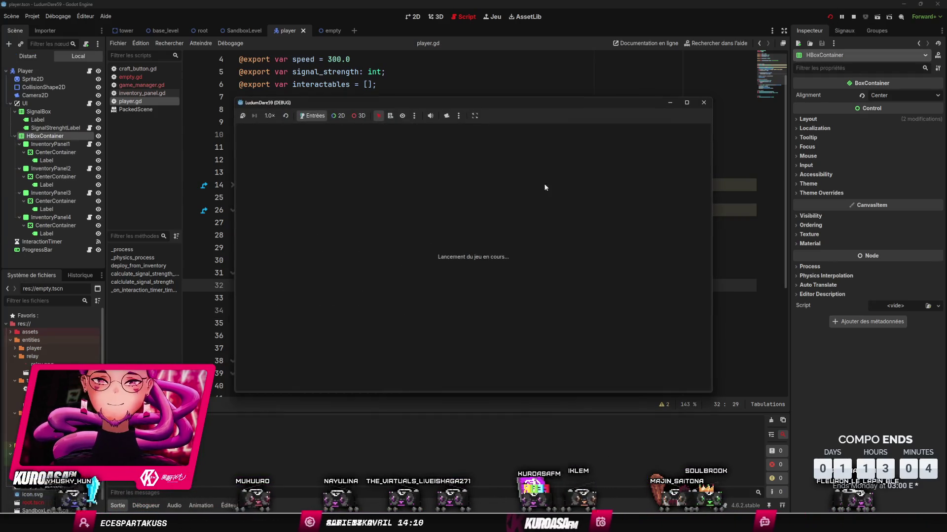
pyautogui.press('Left')
pyautogui.press('Up')
pyautogui.press('Left')
pyautogui.press('Up')
pyautogui.press('Left')
pyautogui.press('Down')
pyautogui.press('Left')
pyautogui.press('Down')
pyautogui.press('Right')
pyautogui.press('Up')
pyautogui.press('Right')
pyautogui.press('Up')
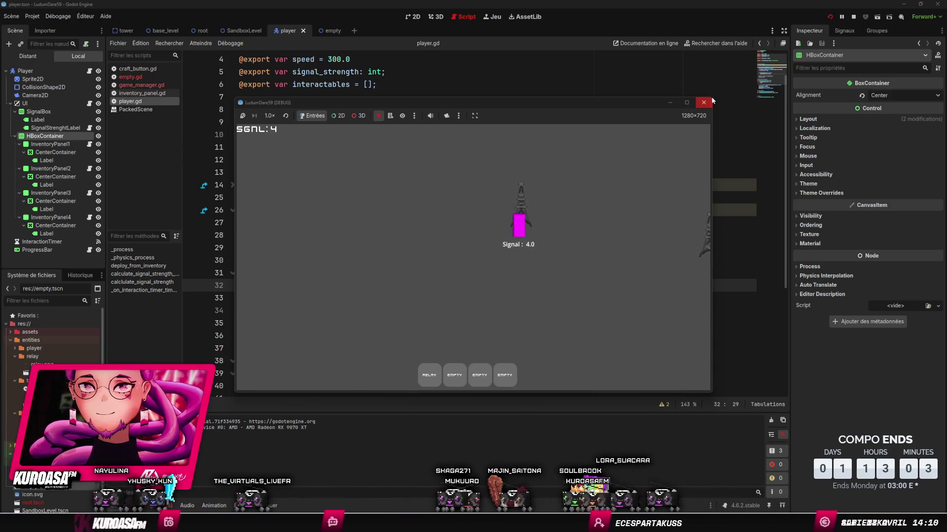
# - Close the test game and switch over to Aseprite
pyautogui.click(710, 101)
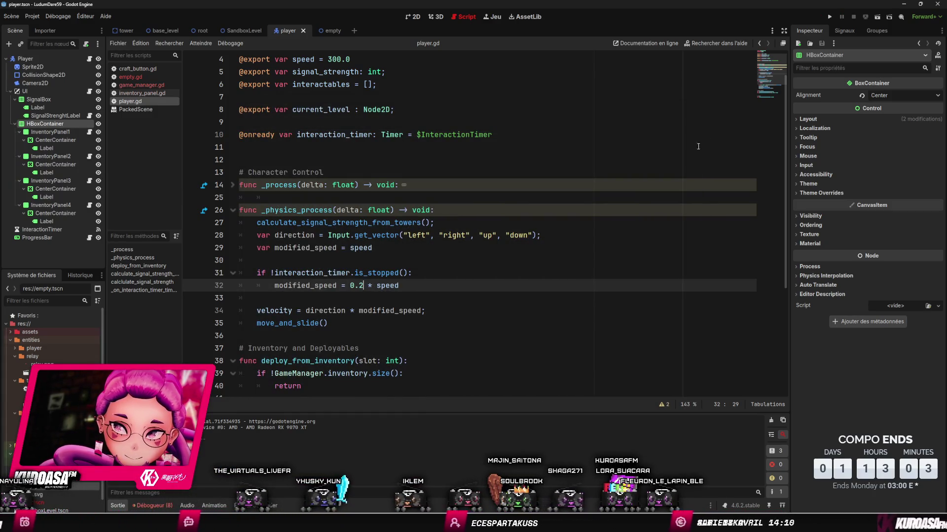
pyautogui.scroll(-2, 698, 147)
pyautogui.scroll(3, 598, 224)
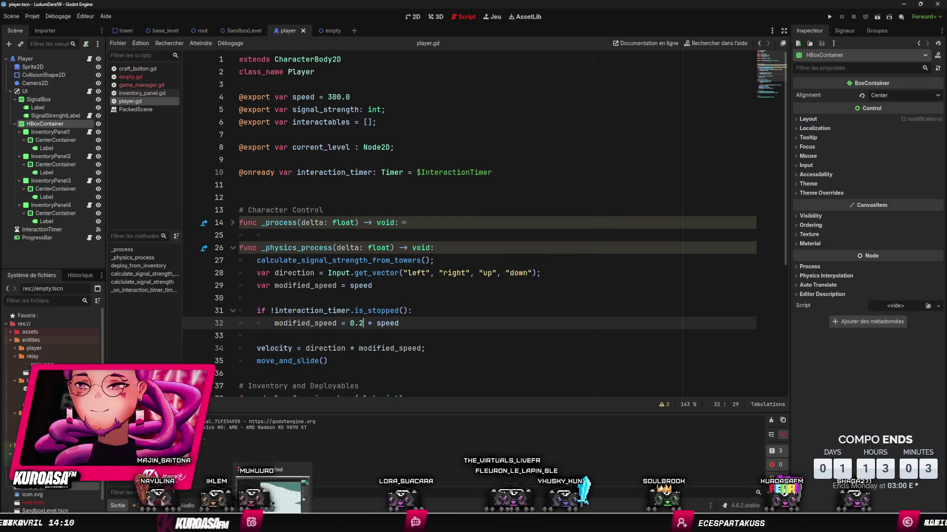
pyautogui.hotkey('alt', 'Tab')
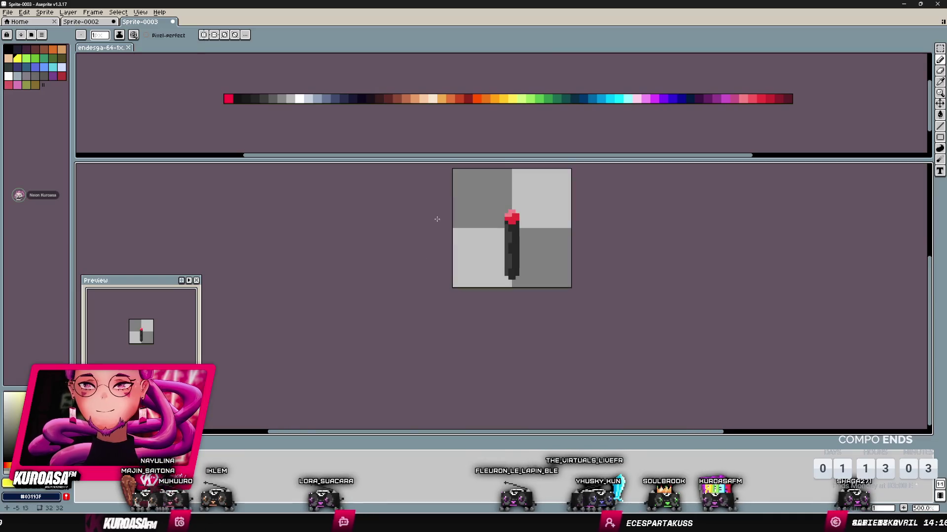
# - Create a new tall blank sprite in Aseprite
pyautogui.scroll(-2, 395, 296)
pyautogui.scroll(1, 444, 306)
pyautogui.scroll(-5, 466, 298)
pyautogui.scroll(3, 466, 298)
pyautogui.hotkey('ctrl', 'n')
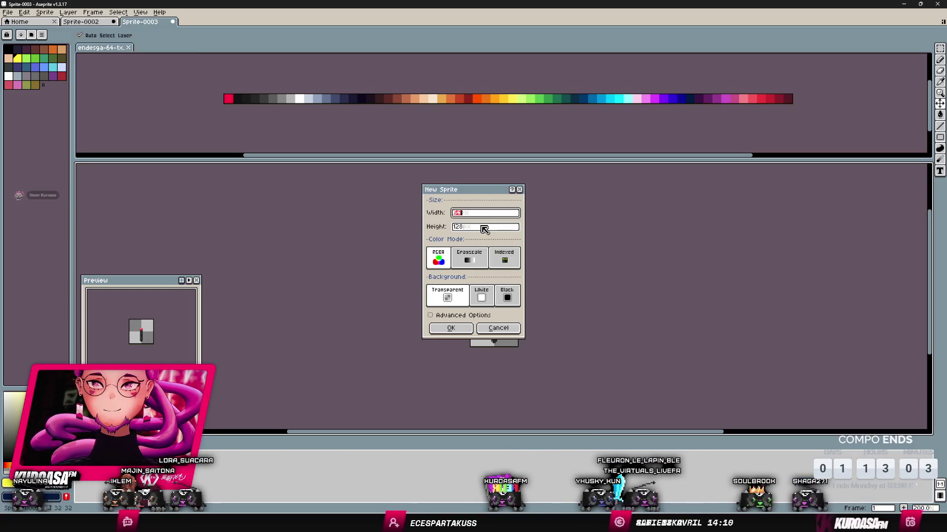
pyautogui.press('Escape')
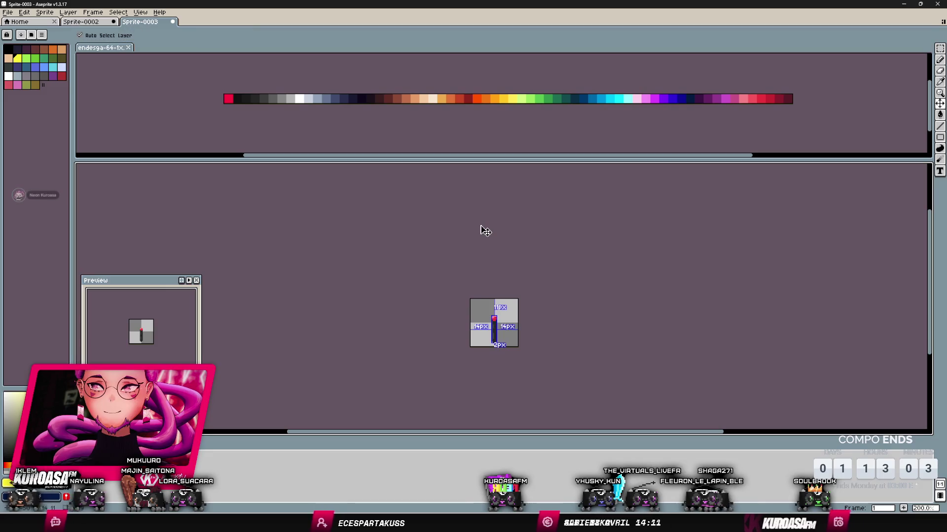
pyautogui.hotkey('ctrl', 'n')
pyautogui.press('Return')
# - Fill the whole sprite yellow with the bucket, then undo the fill
pyautogui.scroll(-1, 557, 271)
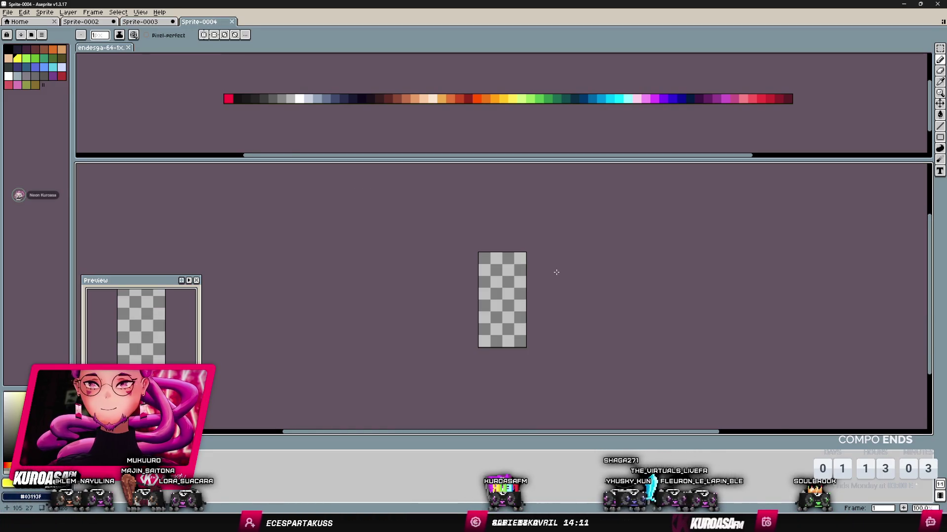
pyautogui.press('g')
pyautogui.click(501, 304)
pyautogui.moveTo(591, 318); pyautogui.dragTo(596, 297)
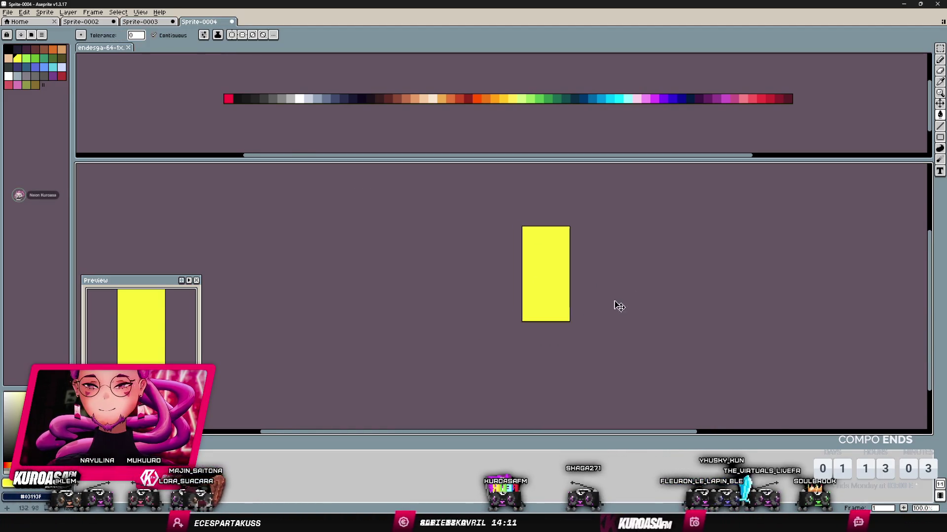
pyautogui.hotkey('ctrl', 'z')
pyautogui.scroll(3, 549, 309)
pyautogui.scroll(-2, 541, 310)
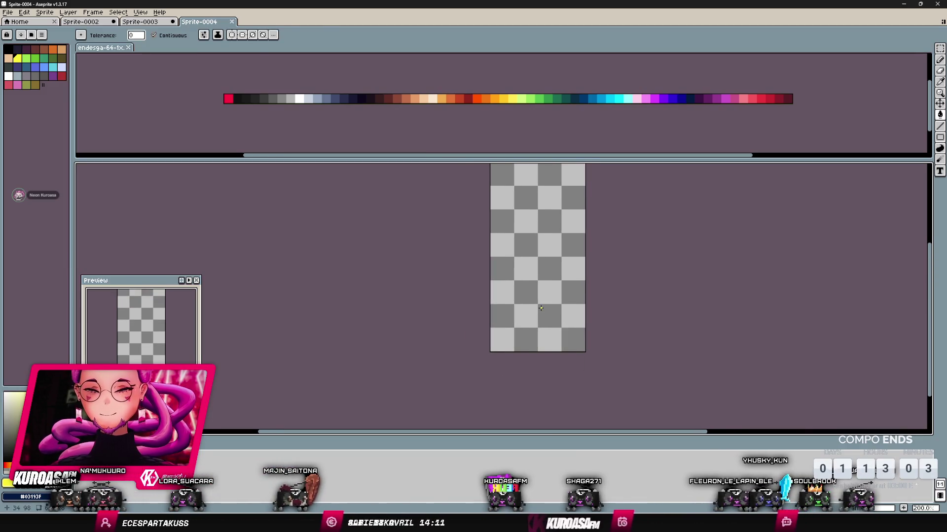
# - Fill a rectangular lower-left selection yellow, deselect, then begin enlarging the canvas right and upward
pyautogui.press('m')
pyautogui.moveTo(537, 256); pyautogui.dragTo(490, 353)
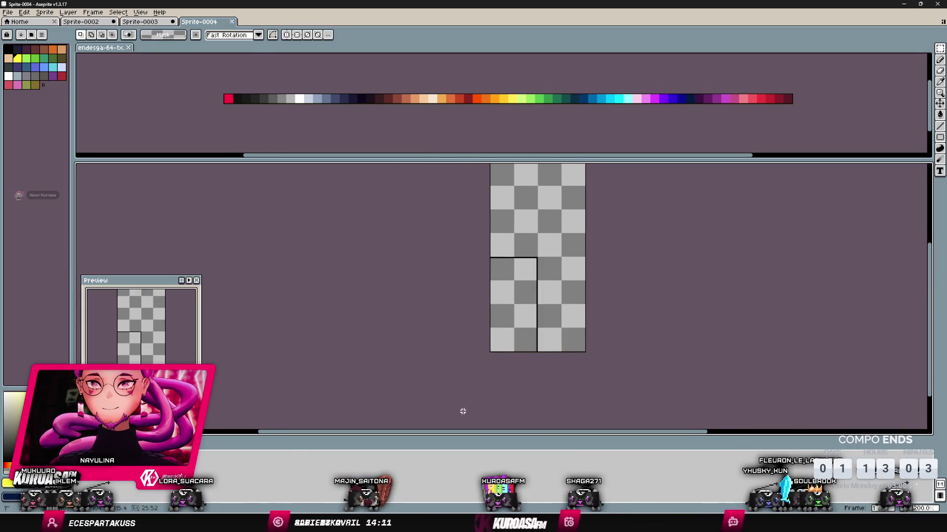
pyautogui.press('g')
pyautogui.click(504, 345)
pyautogui.scroll(-2, 621, 341)
pyautogui.scroll(3, 614, 326)
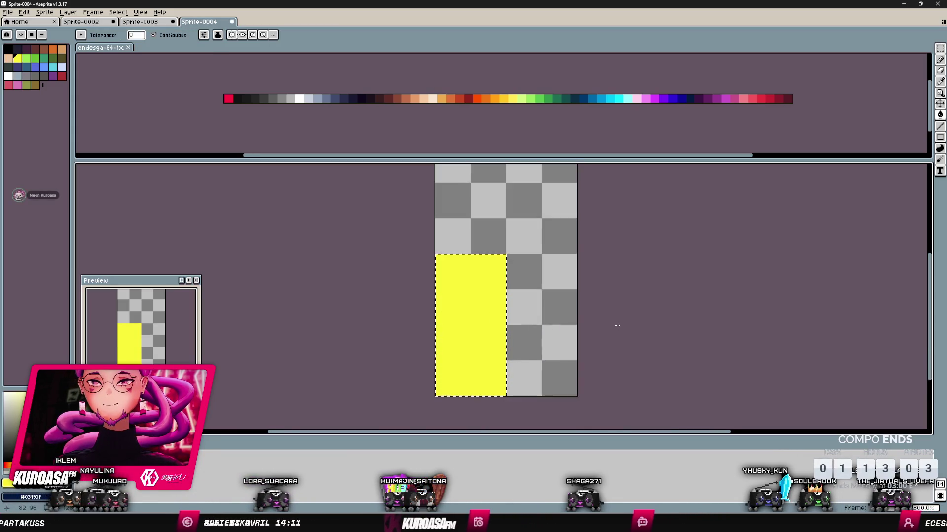
pyautogui.hotkey('ctrl', 'd')
pyautogui.scroll(-2, 617, 326)
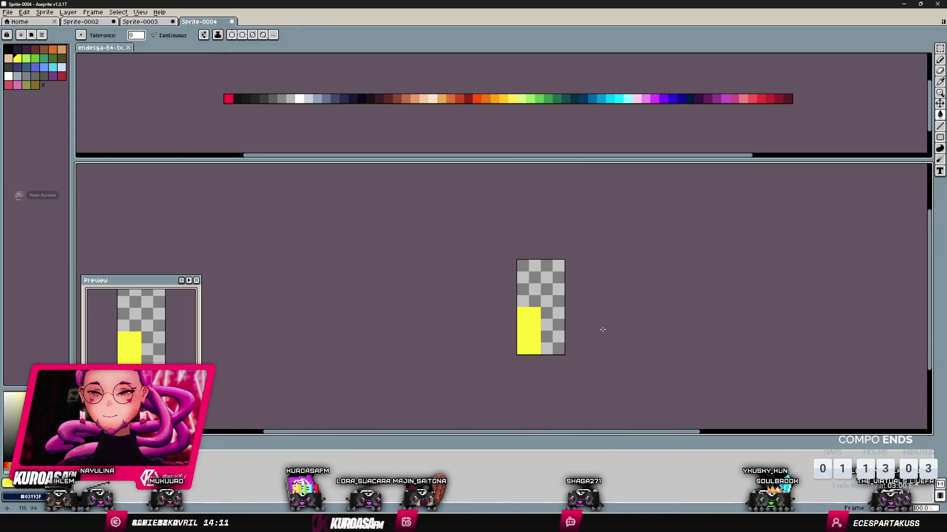
pyautogui.hotkey('ctrl', 'alt', 'c')
pyautogui.moveTo(562, 258)
pyautogui.mouseDown()
pyautogui.moveTo(710, 205)
pyautogui.moveTo(760, 201)
pyautogui.mouseUp()
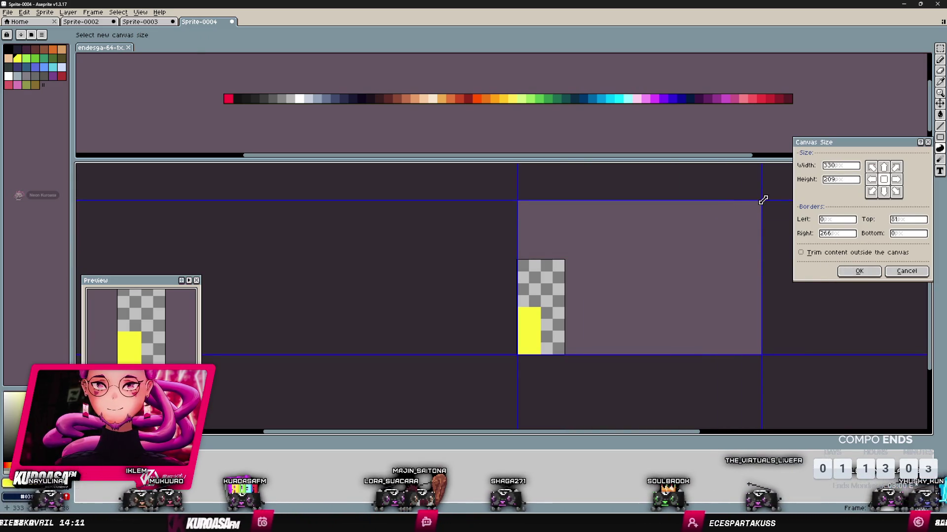
# - Resize the canvas to 64*6 by 64*3 (384×192), anchored at the bottom-left
pyautogui.moveTo(761, 265); pyautogui.dragTo(569, 269)
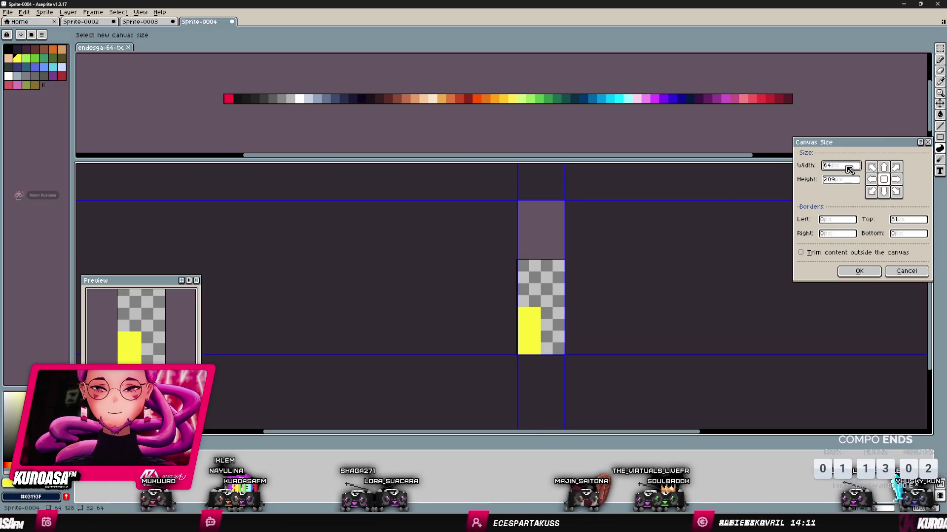
pyautogui.write('*6')
pyautogui.click(843, 181)
pyautogui.click(873, 192)
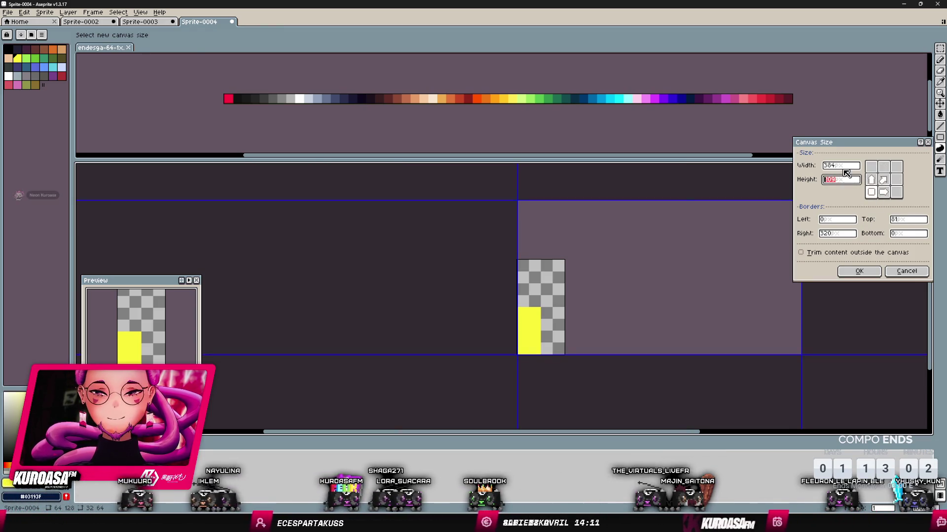
pyautogui.press('BackSpace')
pyautogui.write('64*')
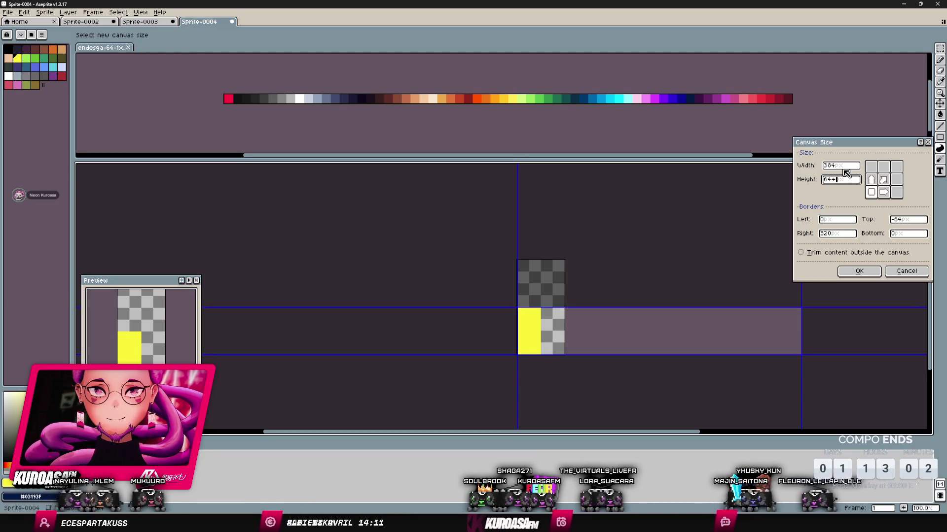
pyautogui.write('3')
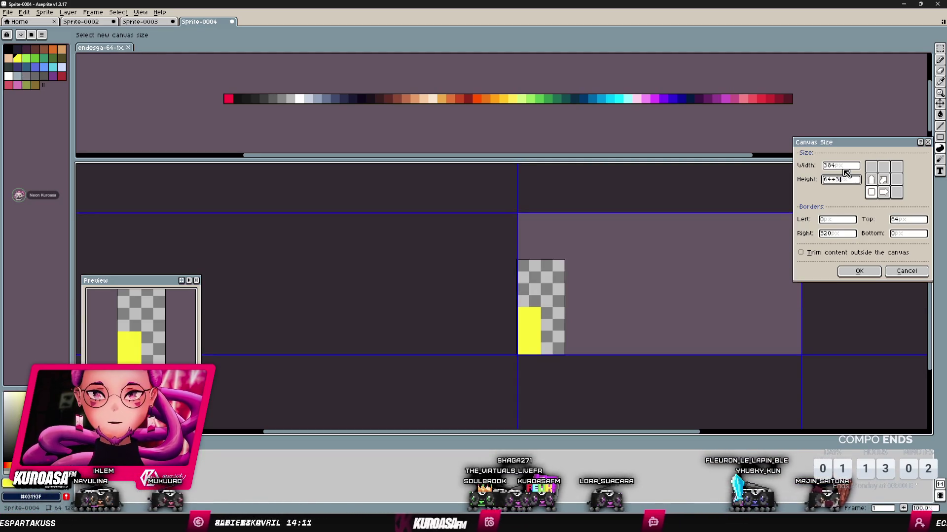
pyautogui.press('Return')
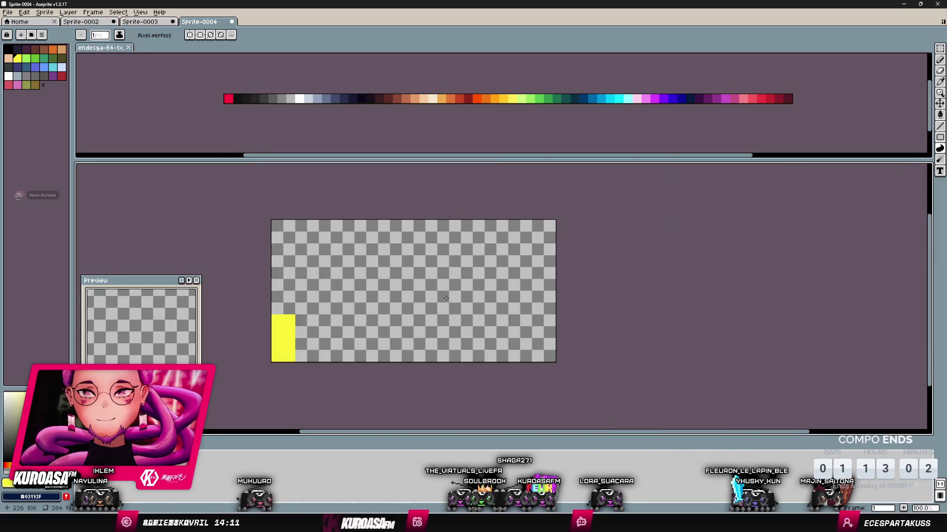
# - Pick grey from the endesga palette and draw a filled dome along the canvas bottom
pyautogui.scroll(2, 533, 289)
pyautogui.scroll(-2, 581, 290)
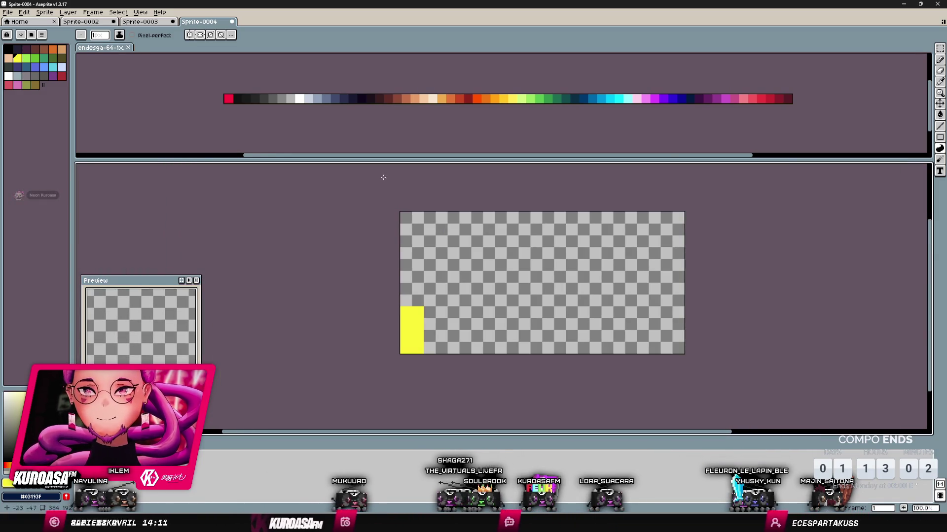
pyautogui.click(335, 100)
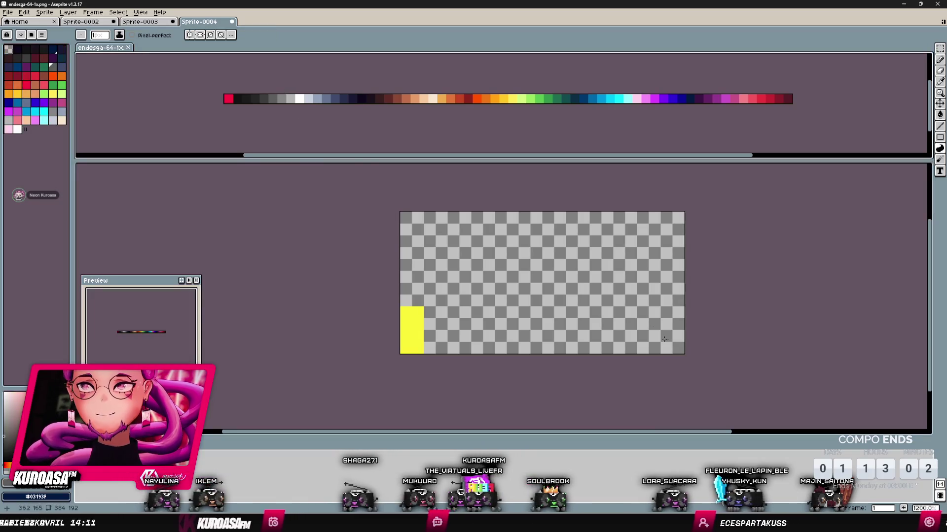
pyautogui.click(556, 339)
pyautogui.moveTo(548, 347)
pyautogui.mouseDown()
pyautogui.moveTo(633, 291)
pyautogui.moveTo(554, 327)
pyautogui.moveTo(627, 285)
pyautogui.mouseUp()
pyautogui.hotkey('ctrl', 'z')
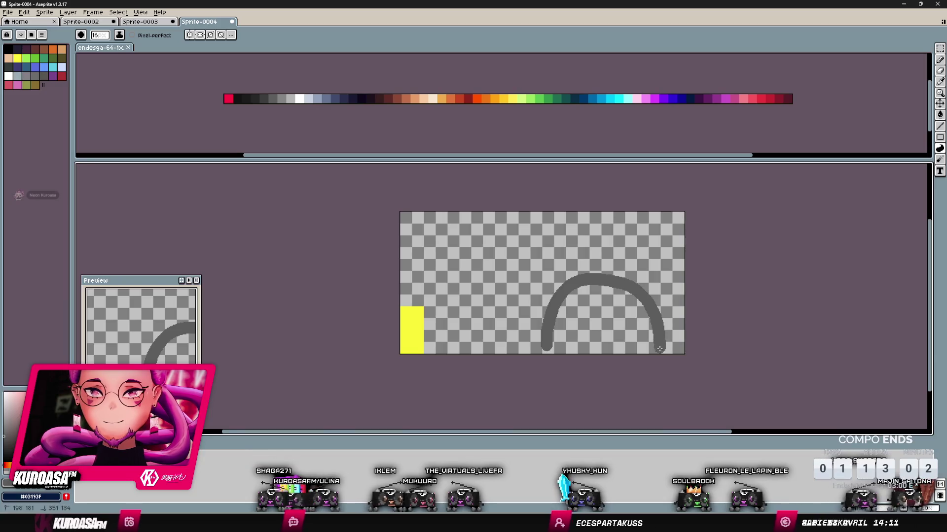
pyautogui.moveTo(659, 349); pyautogui.dragTo(548, 348)
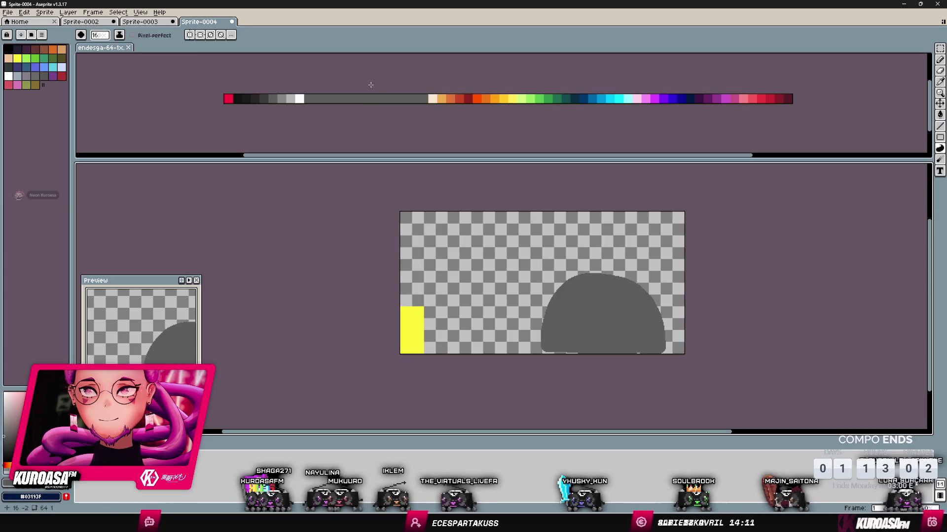
# - Try curved and zig-zag black strokes above the dome, then undo them all
pyautogui.press('i')
pyautogui.click(244, 94)
pyautogui.press('b')
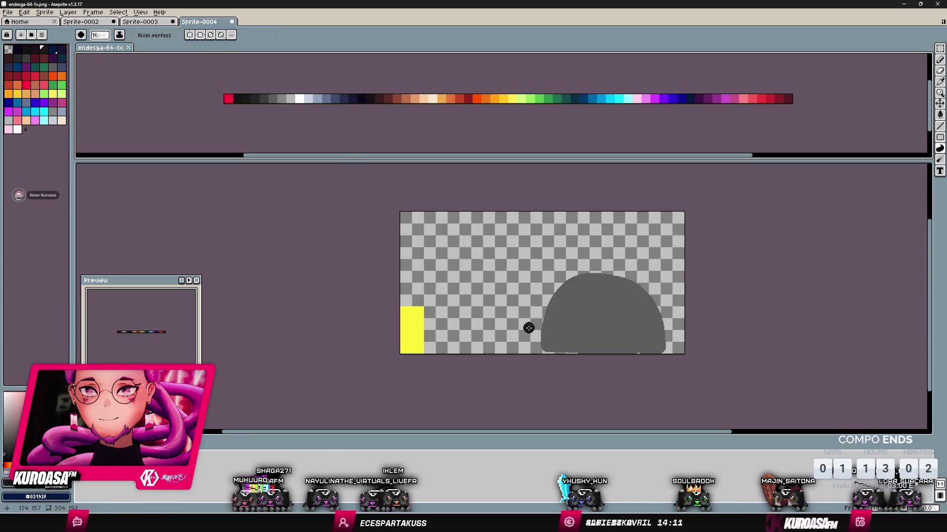
pyautogui.moveTo(647, 255); pyautogui.dragTo(517, 280)
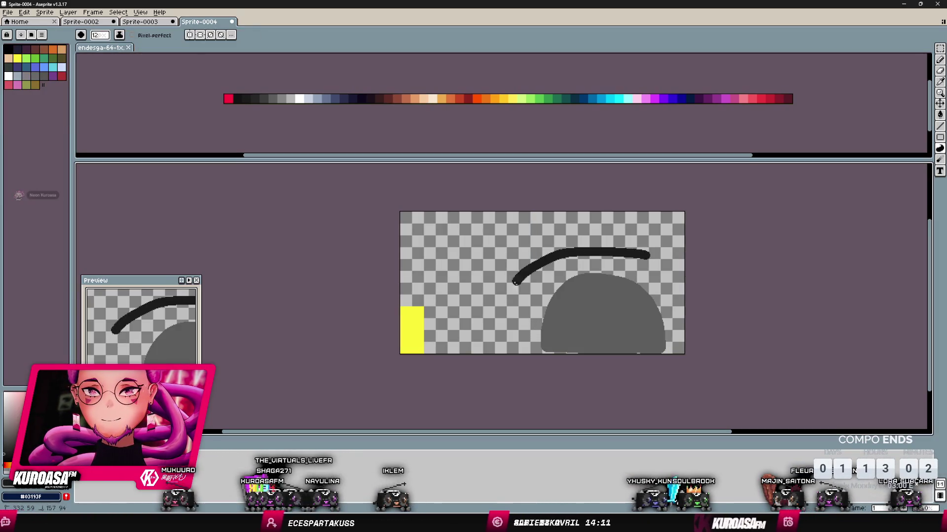
pyautogui.hotkey('ctrl', 'z')
pyautogui.hotkey('ctrl', 'z')
pyautogui.hotkey('ctrl', 'z')
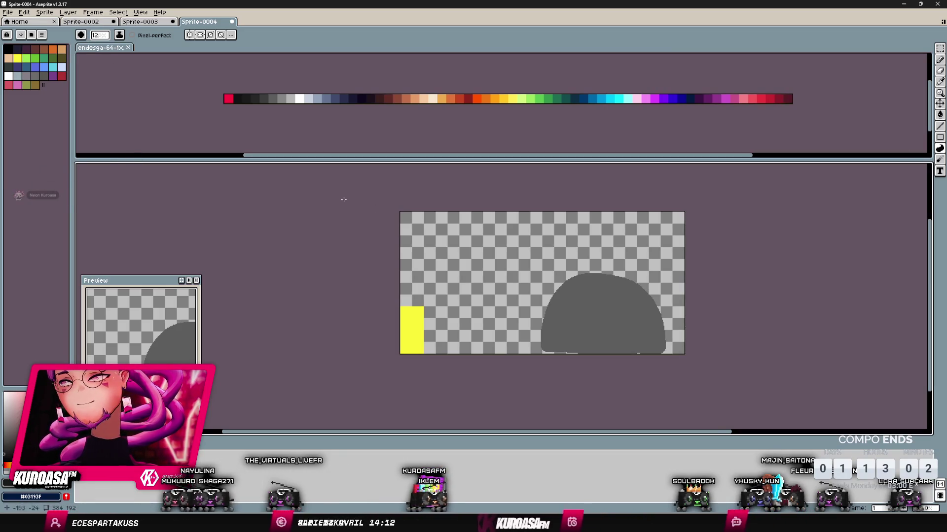
pyautogui.moveTo(435, 231)
pyautogui.mouseDown()
pyautogui.moveTo(515, 258)
pyautogui.moveTo(487, 230)
pyautogui.moveTo(451, 289)
pyautogui.mouseUp()
pyautogui.hotkey('ctrl', 'z')
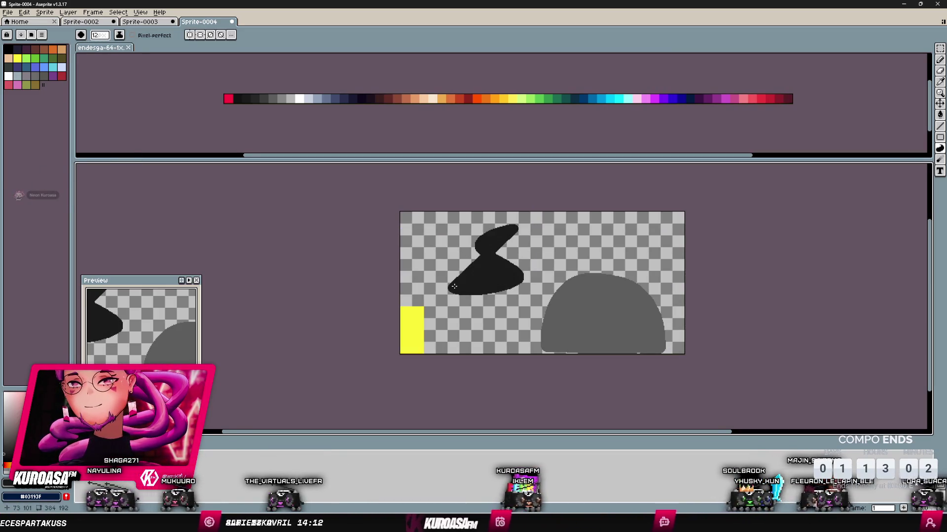
pyautogui.hotkey('ctrl', 'z')
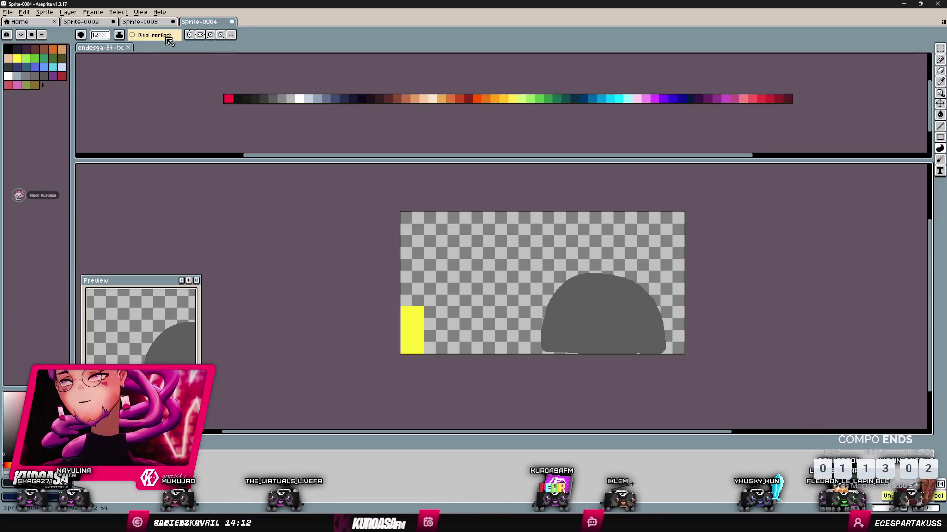
# - Check the brush shape options and paint a dark test stroke, then undo it
pyautogui.click(82, 35)
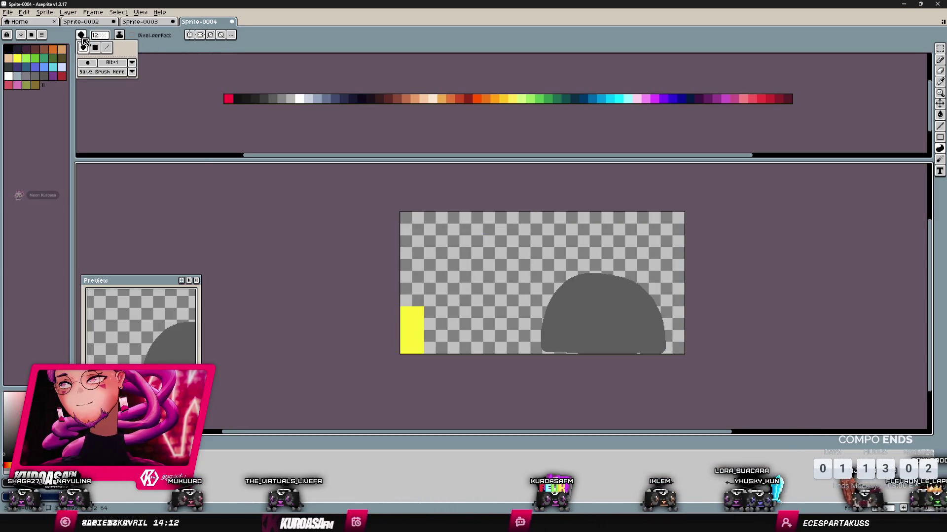
pyautogui.click(112, 66)
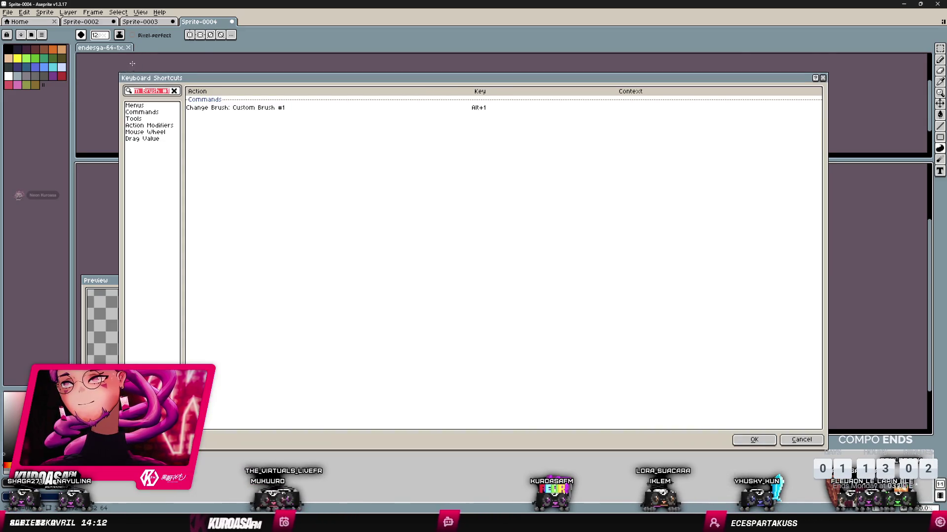
pyautogui.press('Escape')
pyautogui.press('i')
pyautogui.press('b')
pyautogui.moveTo(448, 247); pyautogui.dragTo(485, 291)
pyautogui.hotkey('ctrl', 'z')
# - Try the Line and Move tools on the canvas without keeping any change
pyautogui.press('l')
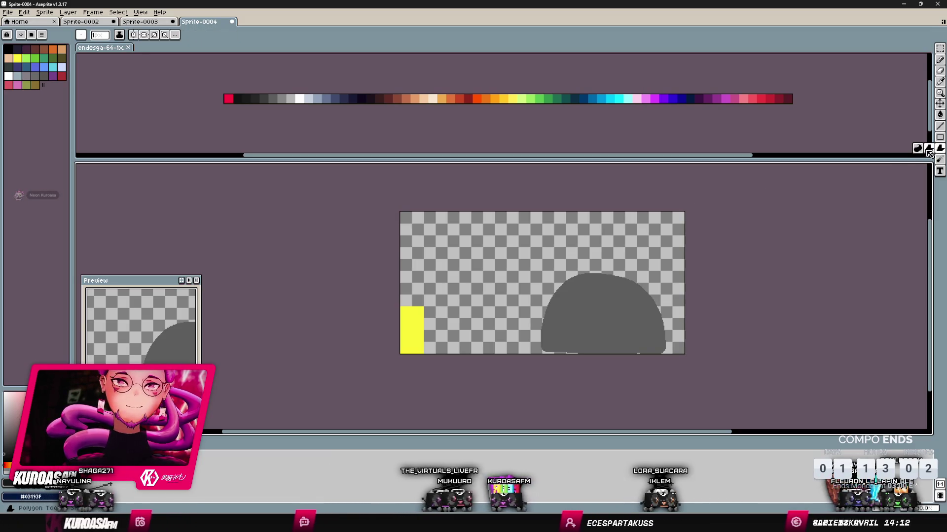
pyautogui.moveTo(518, 238)
pyautogui.mouseDown()
pyautogui.moveTo(467, 273)
pyautogui.moveTo(414, 288)
pyautogui.moveTo(558, 221)
pyautogui.moveTo(488, 345)
pyautogui.mouseUp()
pyautogui.scroll(3, 488, 345)
pyautogui.press('Escape')
pyautogui.press('b')
pyautogui.press('v')
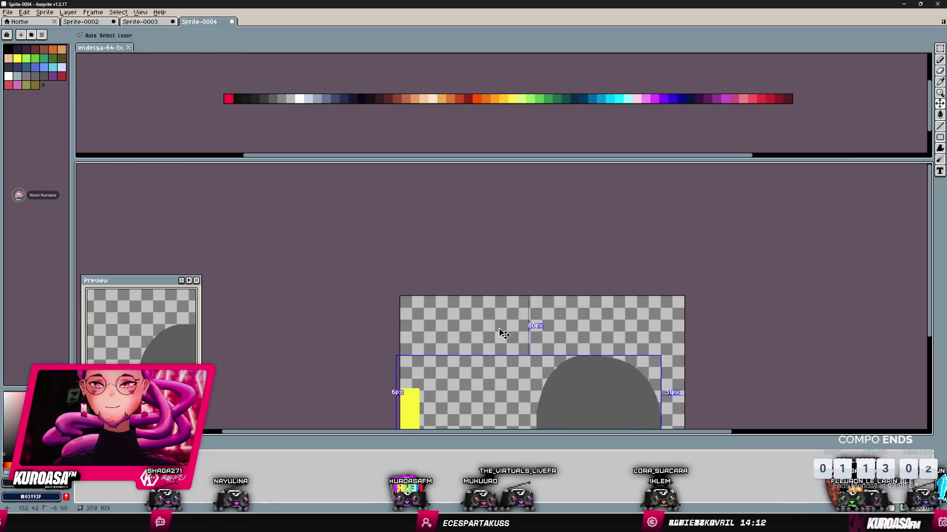
pyautogui.scroll(-2, 498, 331)
pyautogui.scroll(3, 527, 347)
pyautogui.scroll(-2, 522, 222)
pyautogui.scroll(-2, 538, 249)
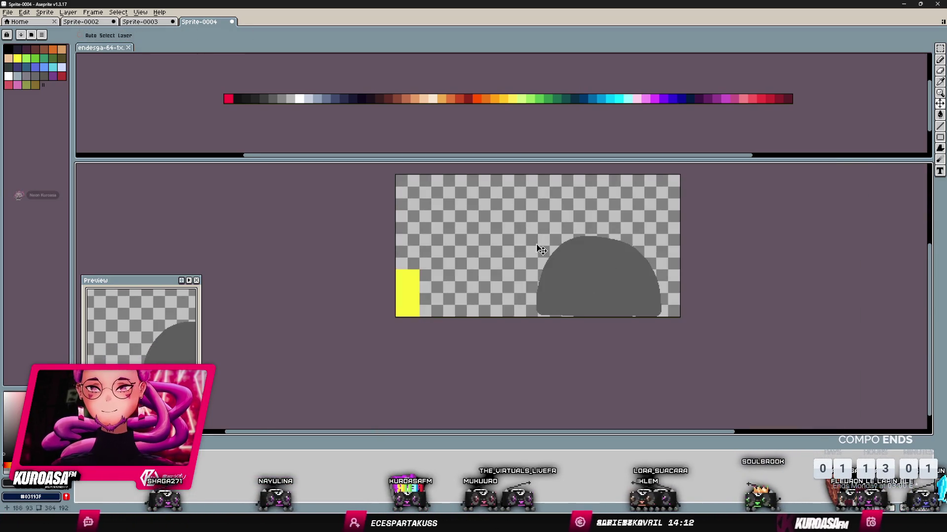
# - Enlarge the pencil to a 14px round tip, undo a test stroke, and add Layer 2
pyautogui.press('b')
pyautogui.press('+')
pyautogui.press('+')
pyautogui.press('+')
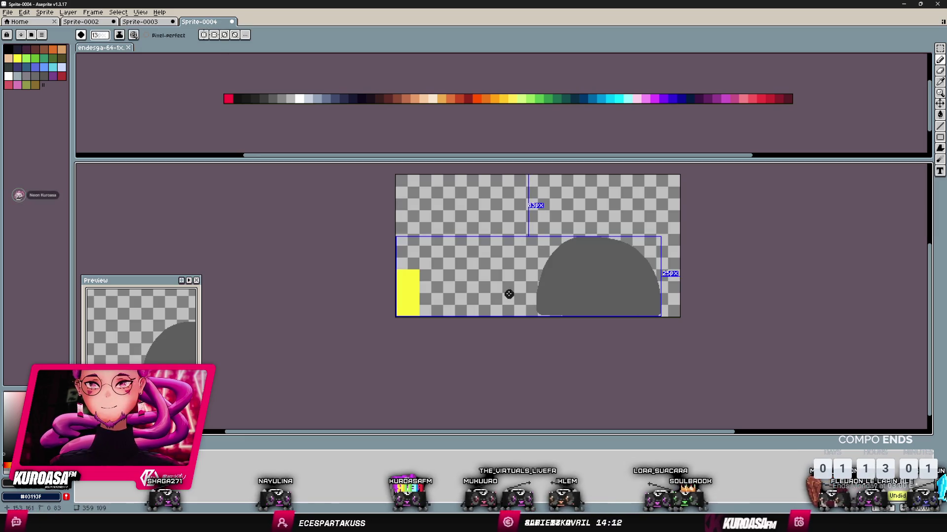
pyautogui.moveTo(532, 292); pyautogui.dragTo(539, 265)
pyautogui.hotkey('ctrl', 'z')
pyautogui.hotkey('shift', 'n')
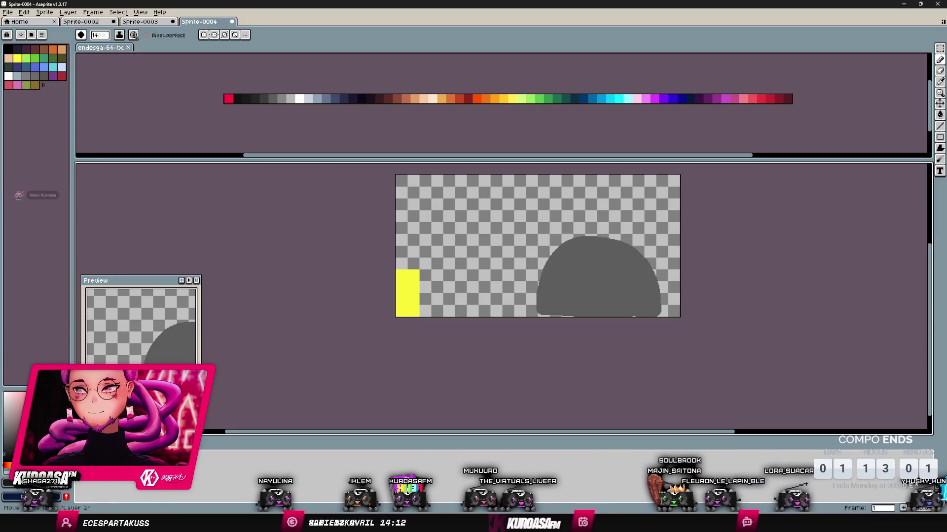
# - Outline a black body around the grey dome and fill its interior with black
pyautogui.moveTo(535, 305)
pyautogui.mouseDown()
pyautogui.moveTo(460, 299)
pyautogui.moveTo(429, 266)
pyautogui.moveTo(456, 217)
pyautogui.moveTo(600, 211)
pyautogui.moveTo(655, 271)
pyautogui.mouseUp()
pyautogui.press('g')
pyautogui.click(522, 249)
pyautogui.hotkey('ctrl', 'z')
pyautogui.press('b')
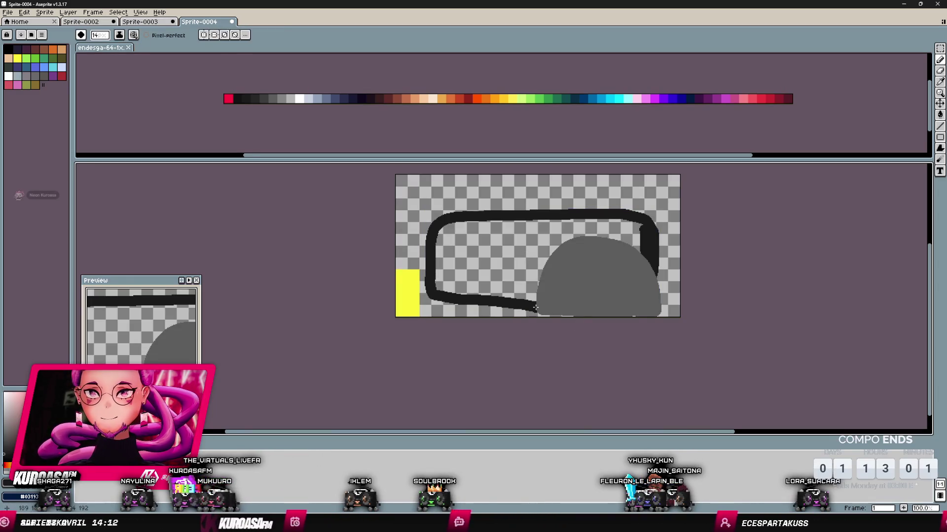
pyautogui.press('g')
pyautogui.click(539, 246)
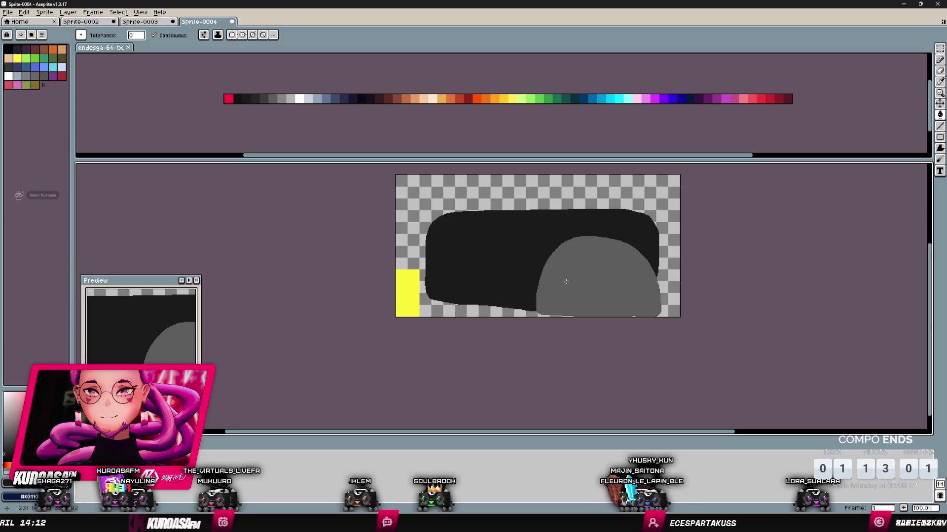
# - Pencil a raised black block at the top-left, fill its gap, and start a second block
pyautogui.press('b')
pyautogui.moveTo(444, 211)
pyautogui.mouseDown()
pyautogui.moveTo(436, 199)
pyautogui.moveTo(488, 178)
pyautogui.mouseUp()
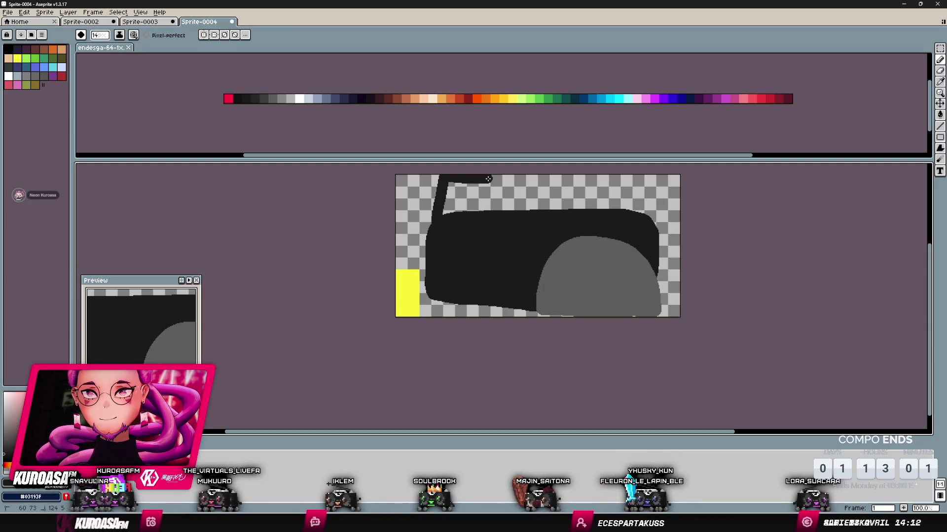
pyautogui.hotkey('ctrl', 'z')
pyautogui.moveTo(431, 237)
pyautogui.mouseDown()
pyautogui.moveTo(427, 207)
pyautogui.moveTo(480, 186)
pyautogui.moveTo(476, 207)
pyautogui.moveTo(463, 197)
pyautogui.moveTo(473, 212)
pyautogui.mouseUp()
pyautogui.click(450, 203)
pyautogui.moveTo(550, 209); pyautogui.dragTo(564, 199)
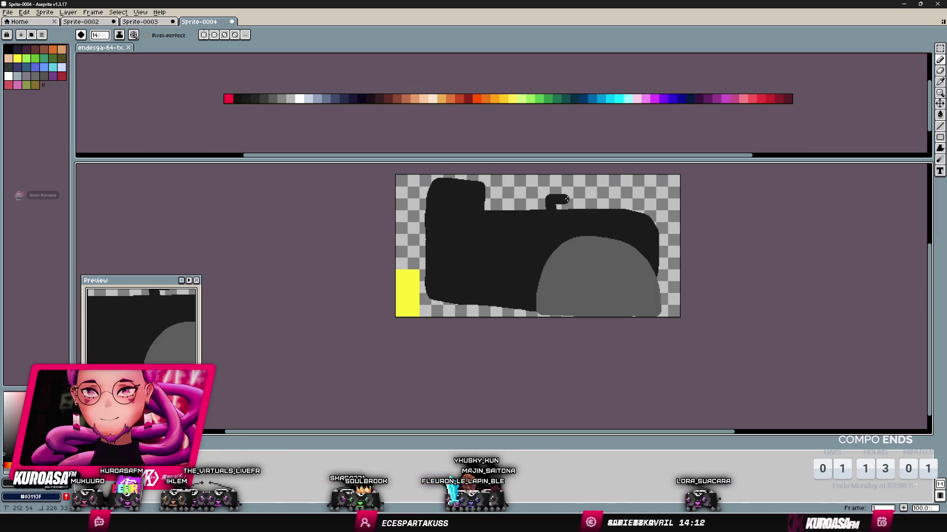
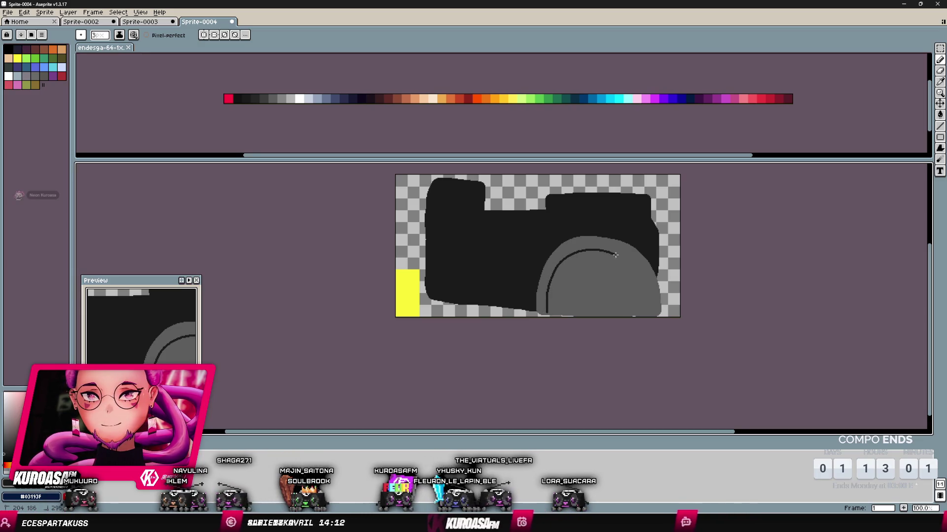
# - Draw a jagged crack line down through the middle of the grey arch
pyautogui.moveTo(614, 255); pyautogui.dragTo(634, 265)
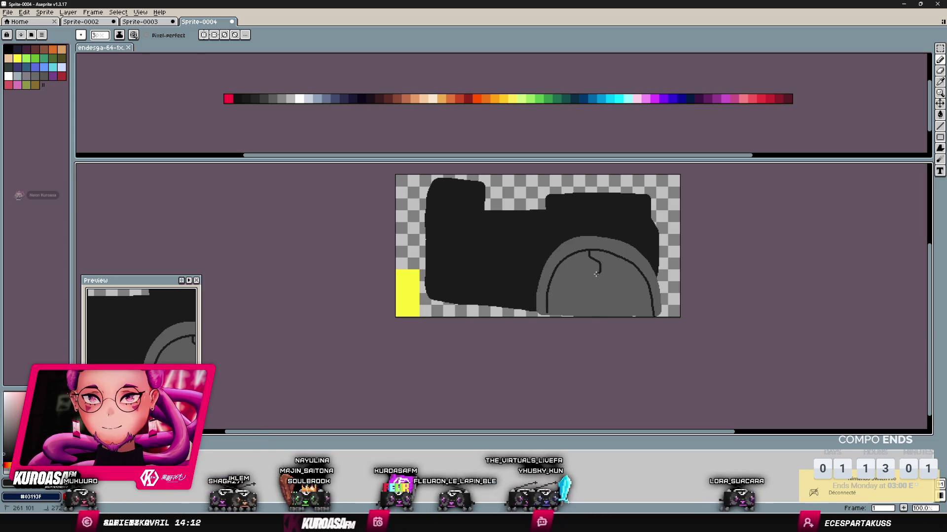
pyautogui.moveTo(598, 297); pyautogui.dragTo(602, 316)
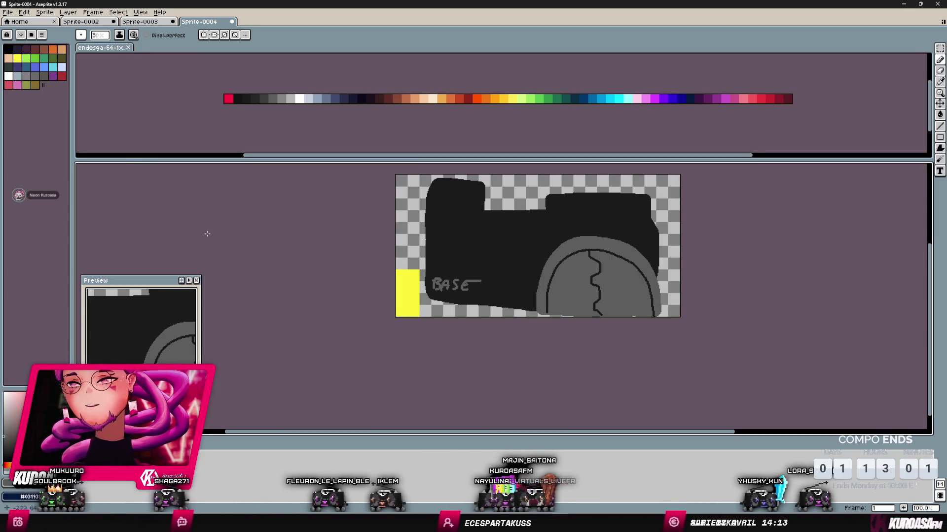
# - Select the yellow block at the lower left with a rectangle marquee and delete it
pyautogui.press('m')
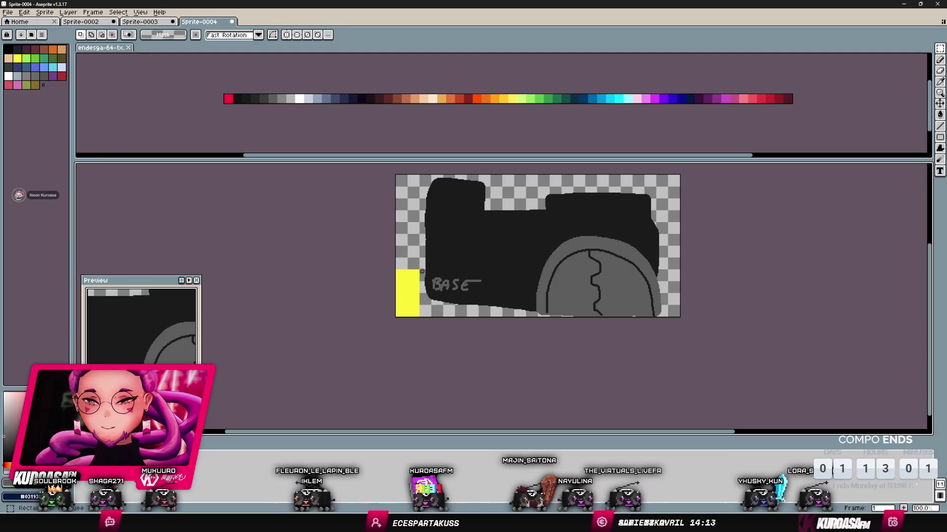
pyautogui.moveTo(422, 265); pyautogui.dragTo(355, 348)
pyautogui.press('Delete')
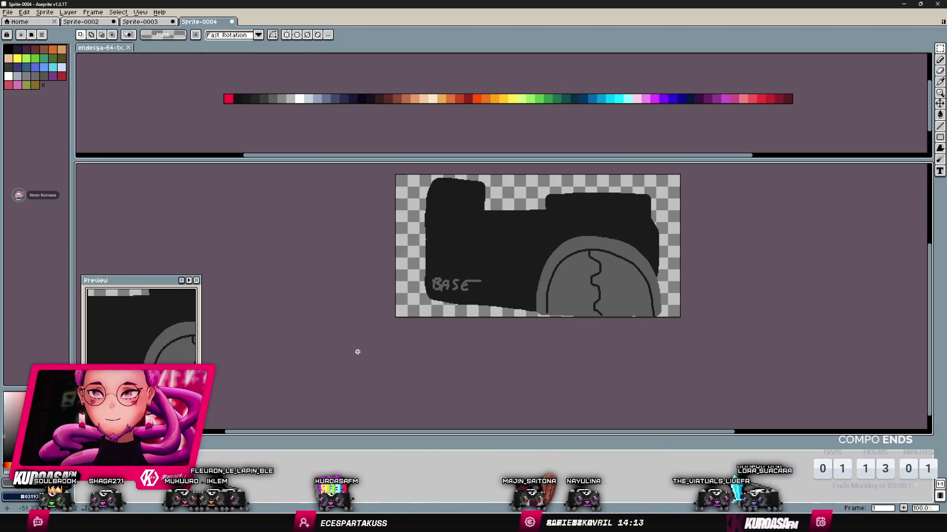
# - Shrink the canvas width by 64 pixels from the left side and bring up Export As
pyautogui.hotkey('ctrl', 'alt', 'c')
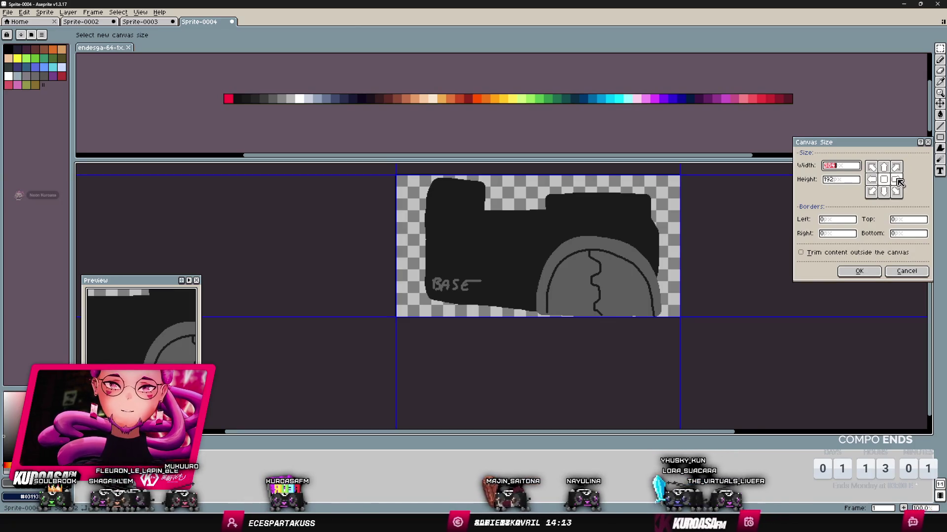
pyautogui.click(850, 166)
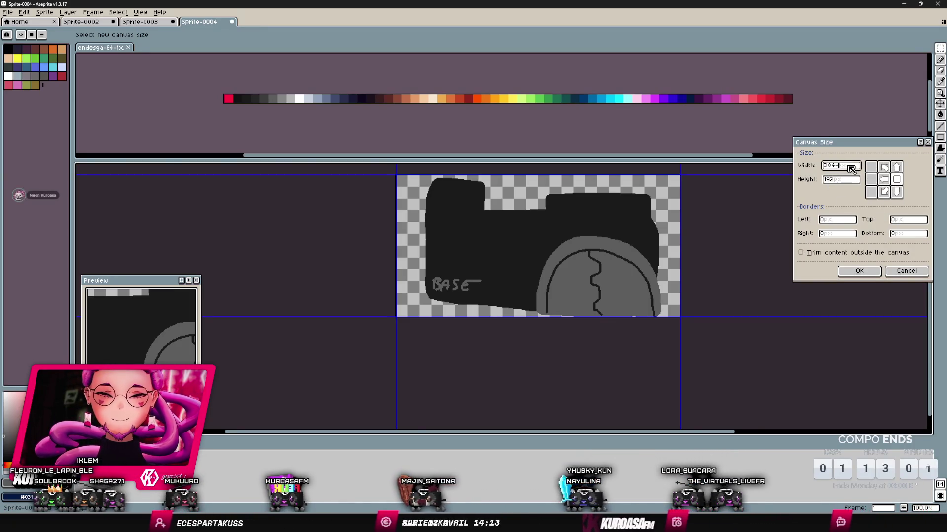
pyautogui.write('-64')
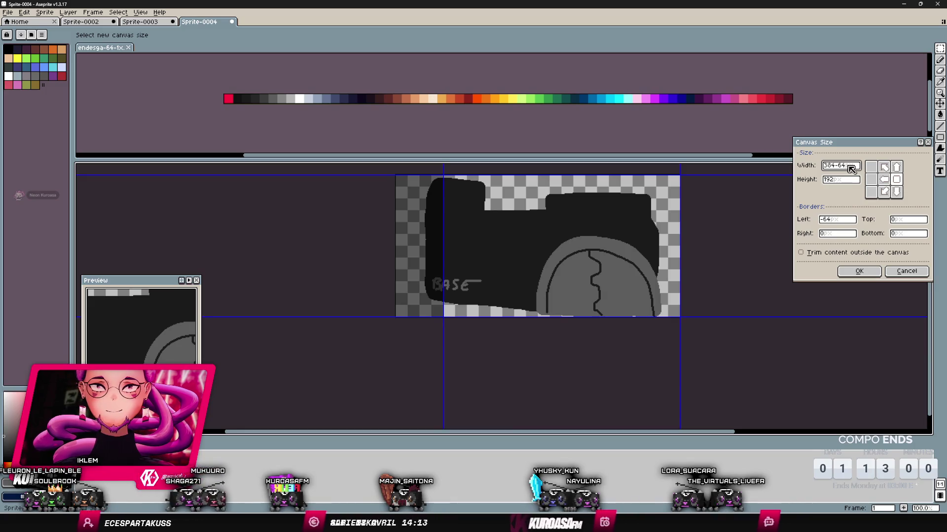
pyautogui.press('Return')
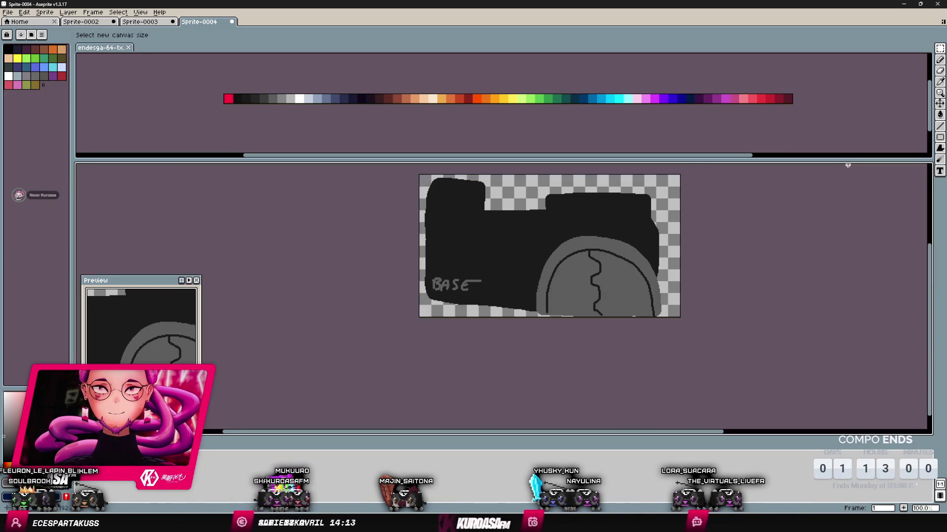
pyautogui.hotkey('ctrl', 'alt', 'shift', 's')
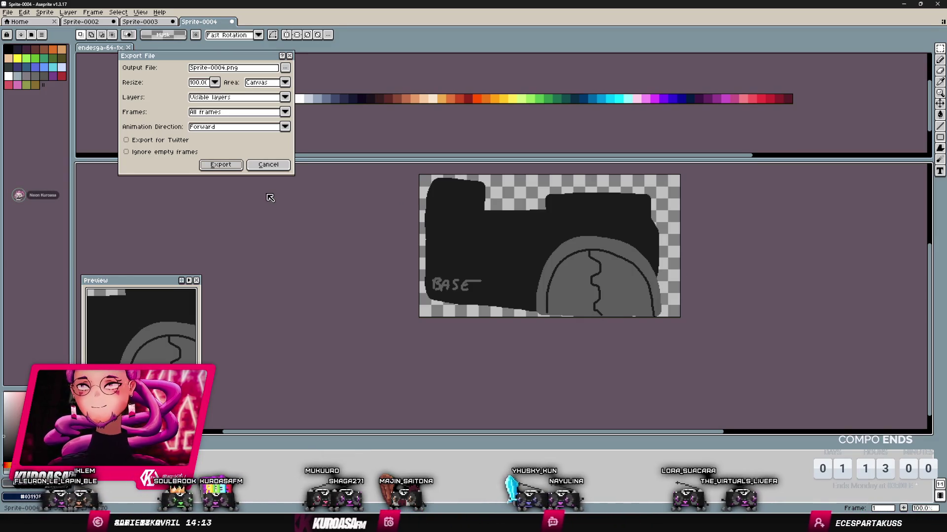
# - Point the export's output file browser at the recent relay folder
pyautogui.click(285, 67)
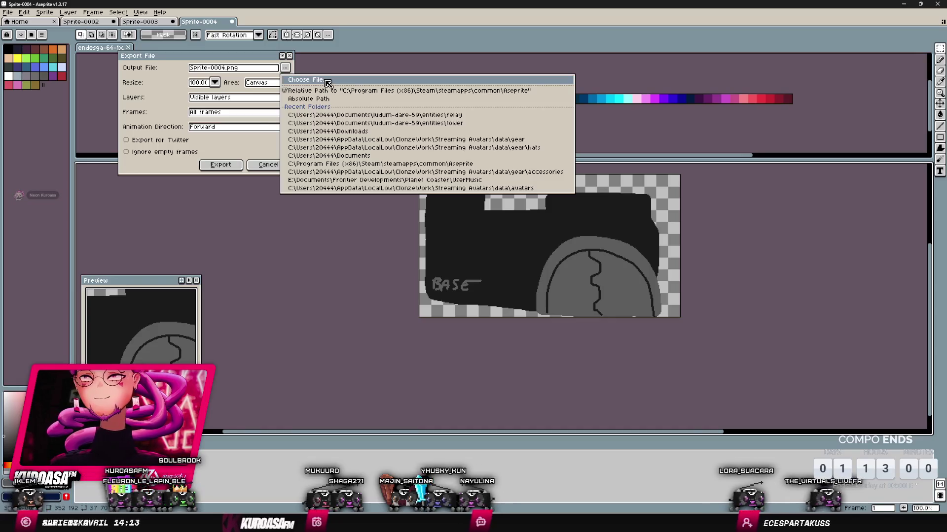
pyautogui.click(326, 81)
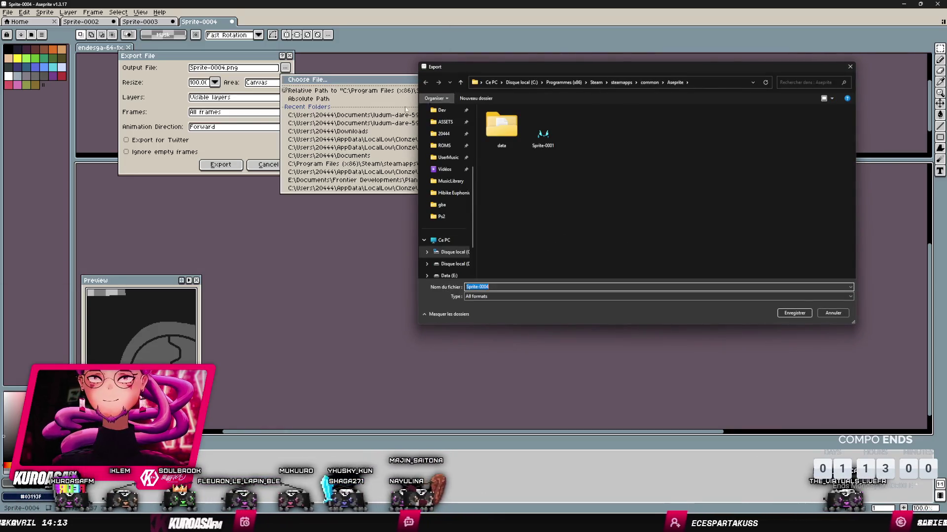
pyautogui.press('Escape')
pyautogui.click(339, 115)
pyautogui.click(285, 67)
pyautogui.click(308, 80)
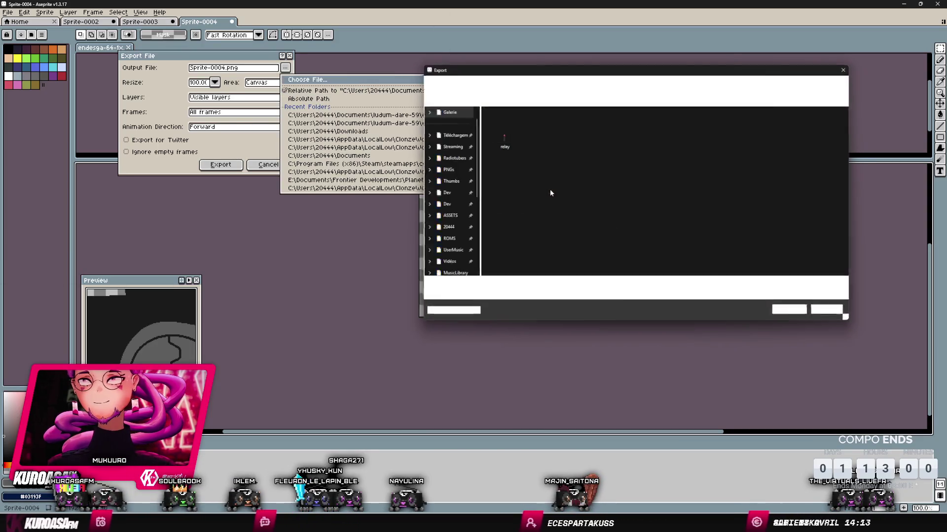
# - Export the sprite as base.png in the ludum-dare-59 folder and switch to Godot
pyautogui.click(561, 82)
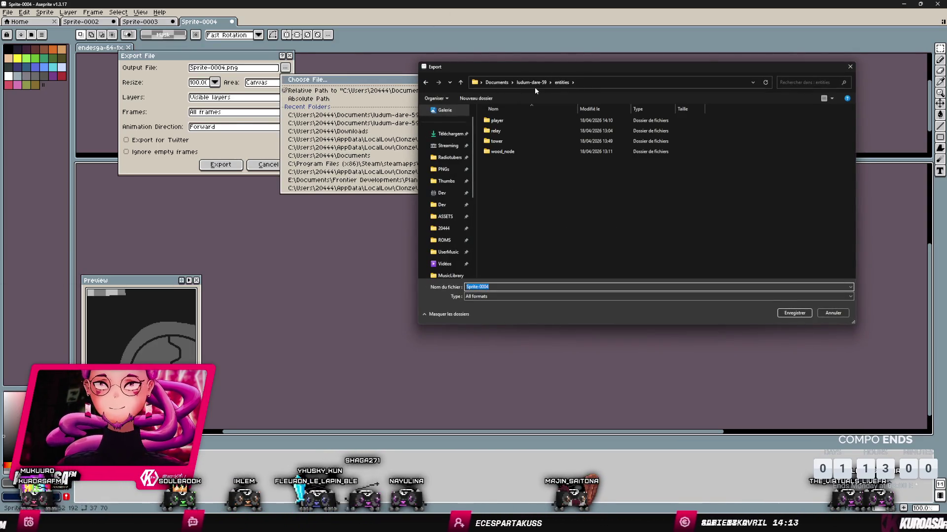
pyautogui.click(531, 82)
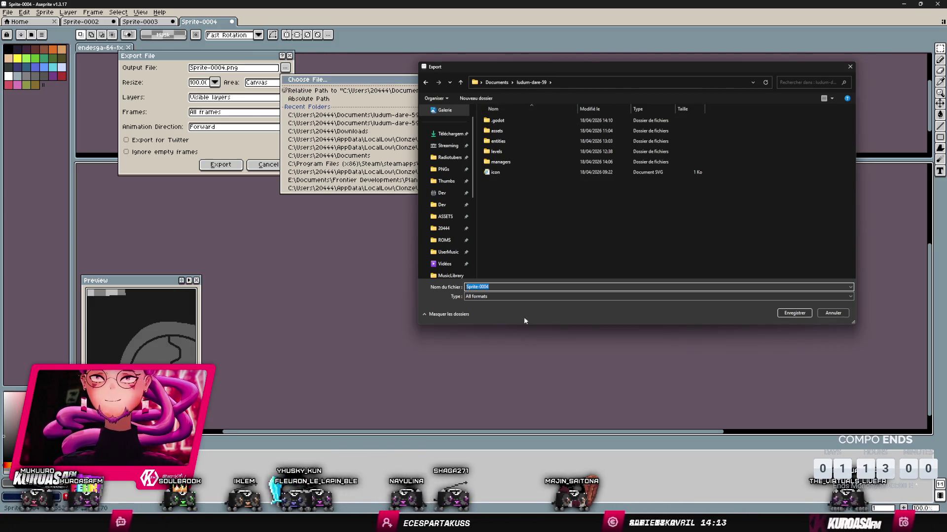
pyautogui.write('base')
pyautogui.press('Return')
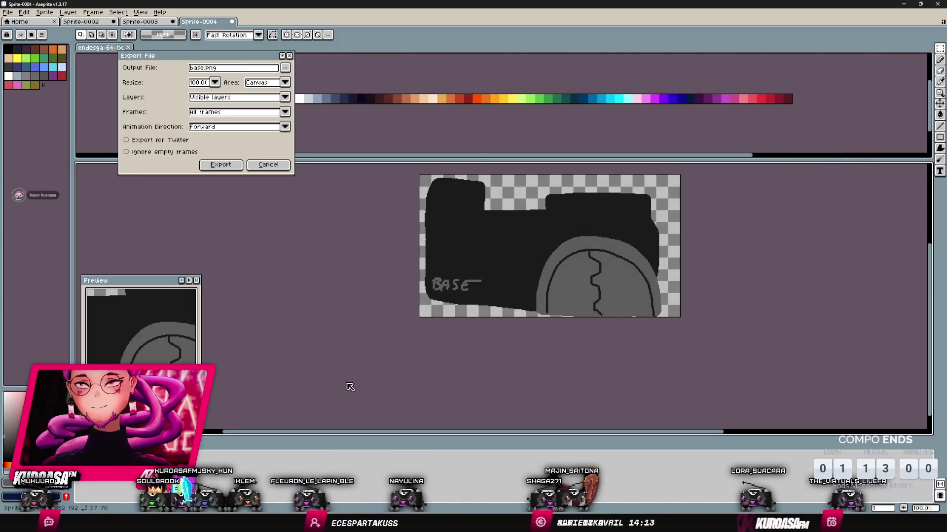
pyautogui.press('Return')
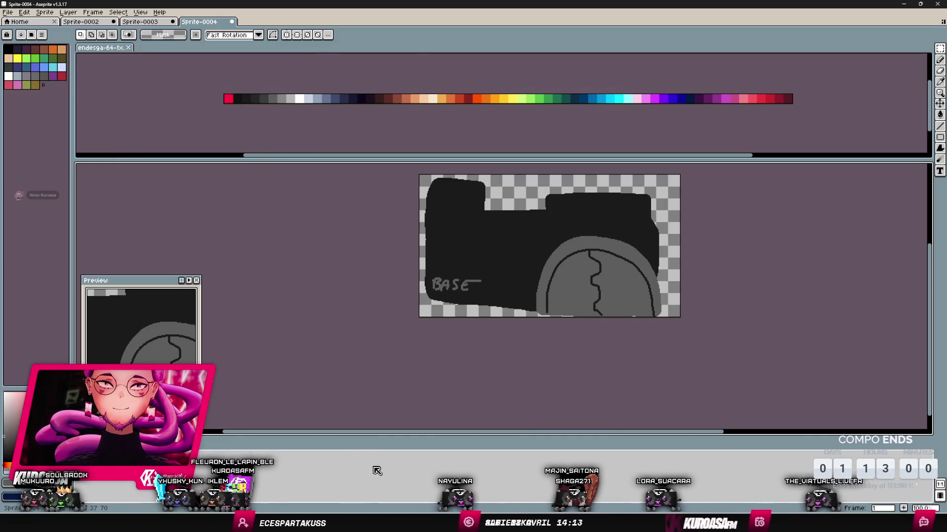
pyautogui.hotkey('alt', 'Tab')
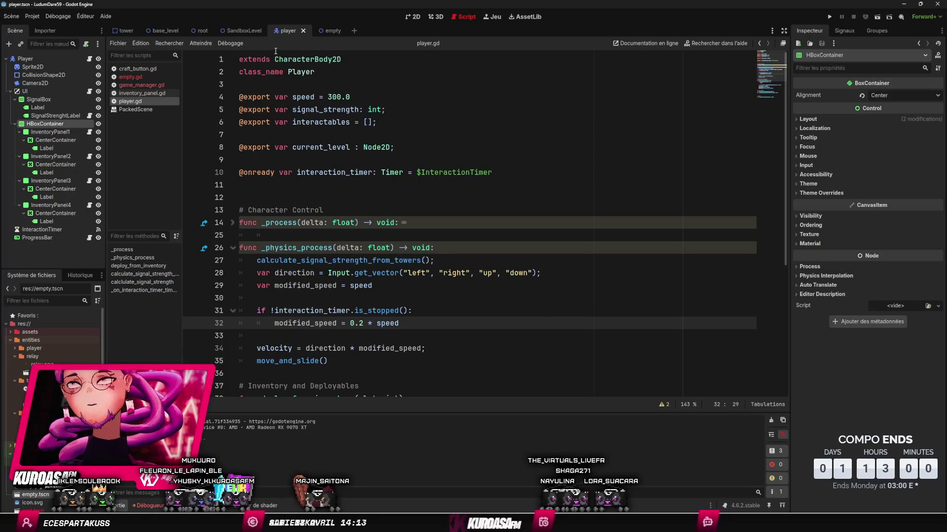
# - Drag base.png from the FileSystem onto the SandboxLevel 2D canvas above the towers
pyautogui.click(244, 31)
pyautogui.scroll(-2, 390, 161)
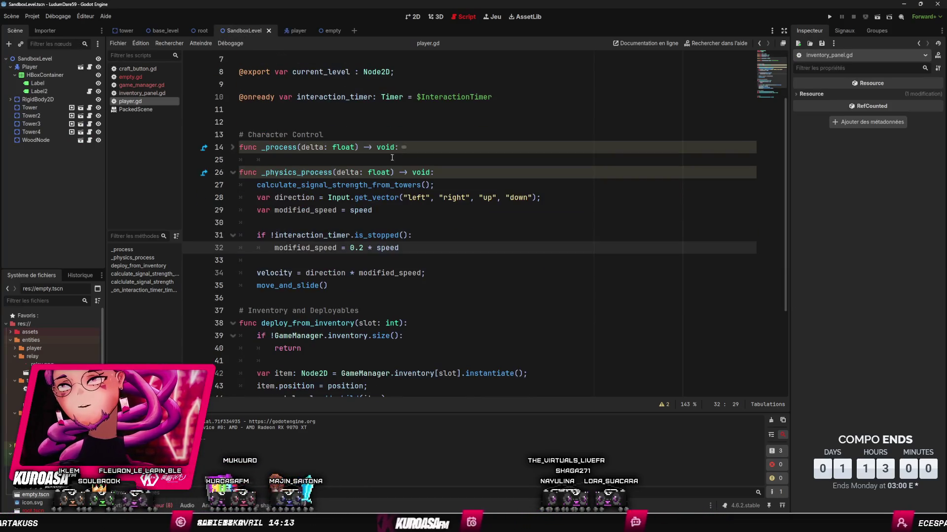
pyautogui.hotkey('ctrl', 'F1')
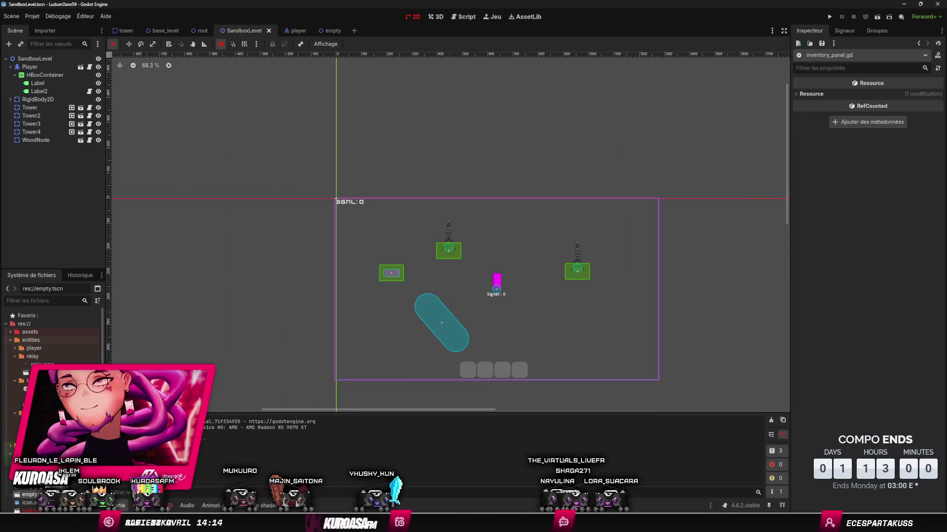
pyautogui.moveTo(42, 375)
pyautogui.mouseDown()
pyautogui.moveTo(474, 178)
pyautogui.moveTo(490, 184)
pyautogui.mouseUp()
pyautogui.scroll(7, 495, 303)
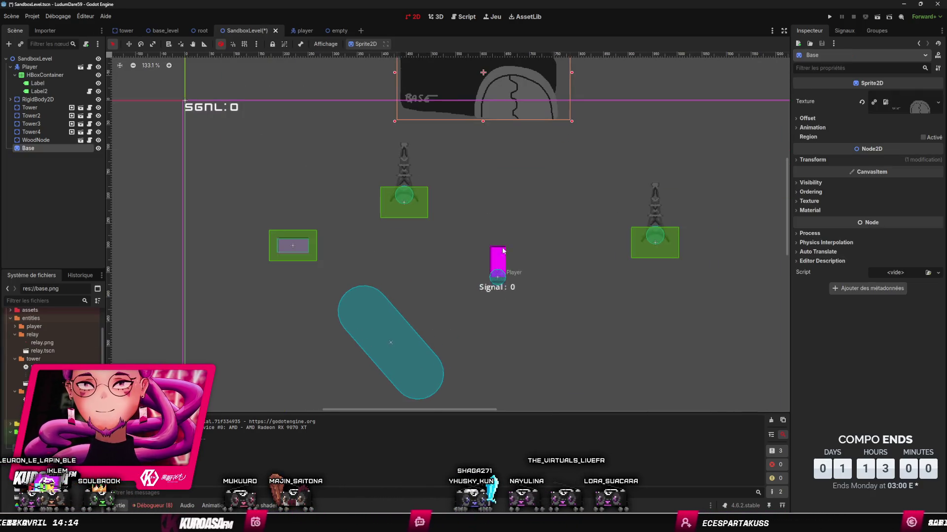
pyautogui.scroll(4, 504, 261)
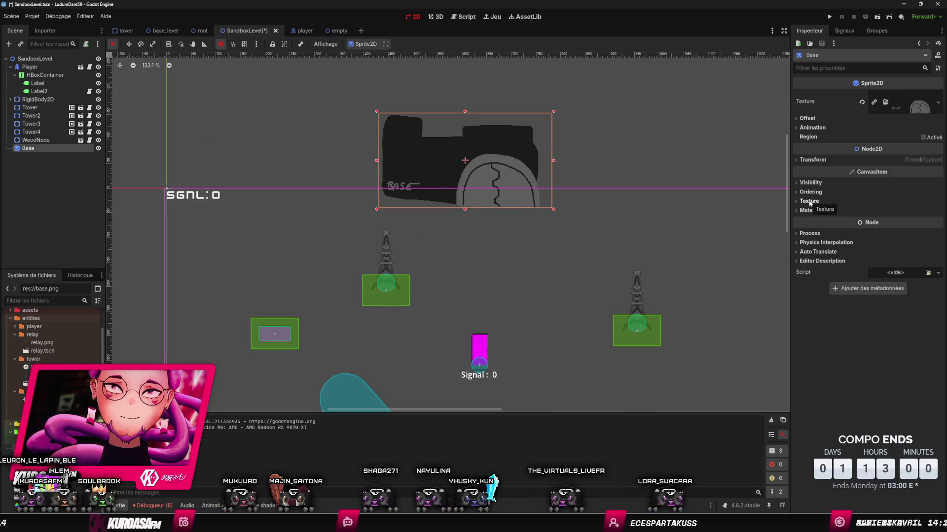
pyautogui.scroll(7, 522, 168)
pyautogui.scroll(-9, 399, 186)
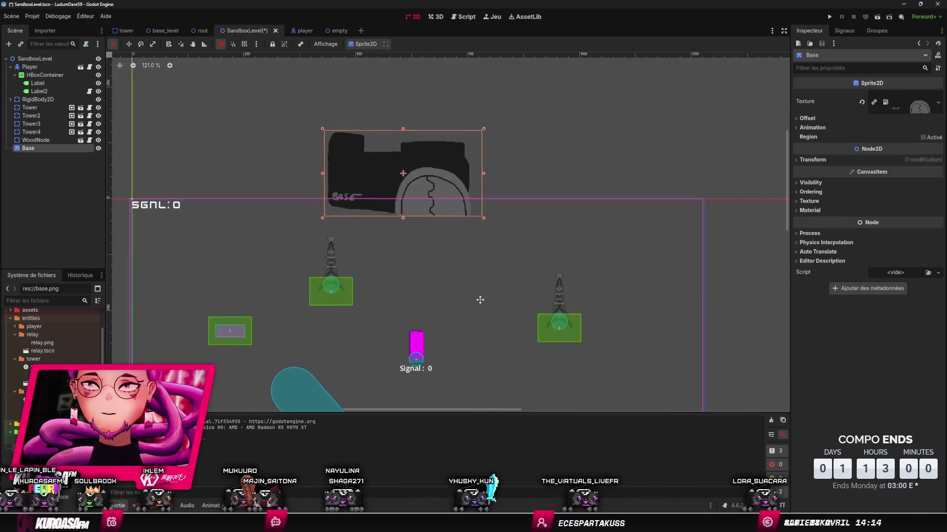
pyautogui.hscroll(-3, 475, 302)
# - Try changing the Base node's type to StaticBody2D, then undo it back to Sprite2D
pyautogui.rightClick(36, 153)
pyautogui.click(56, 159)
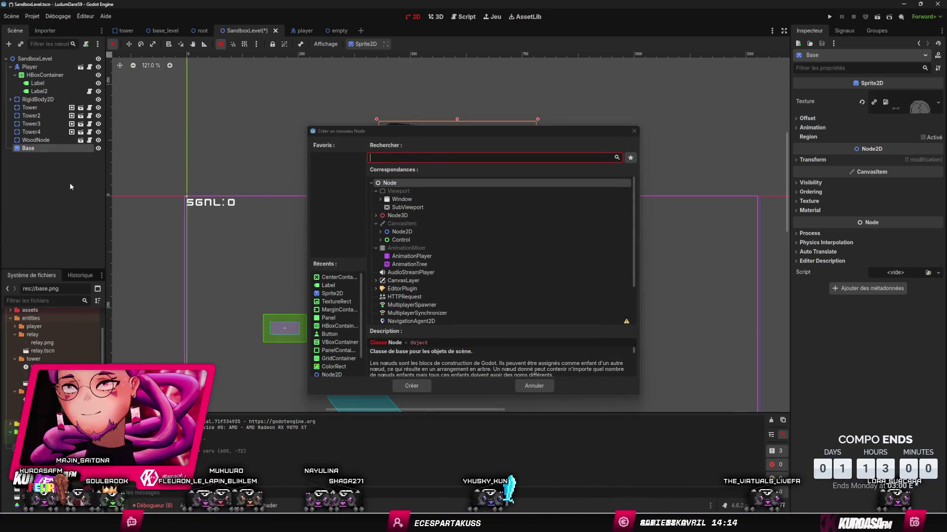
pyautogui.click(534, 386)
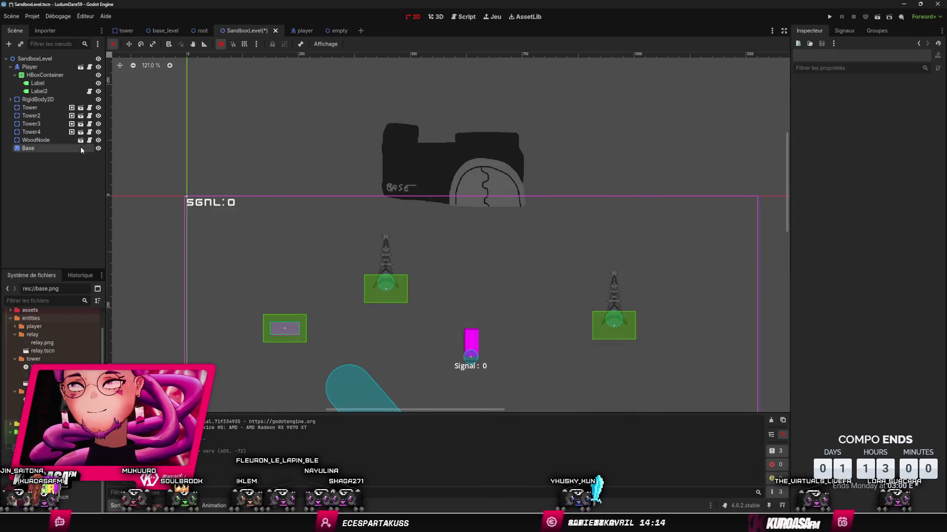
pyautogui.rightClick(81, 148)
pyautogui.click(124, 253)
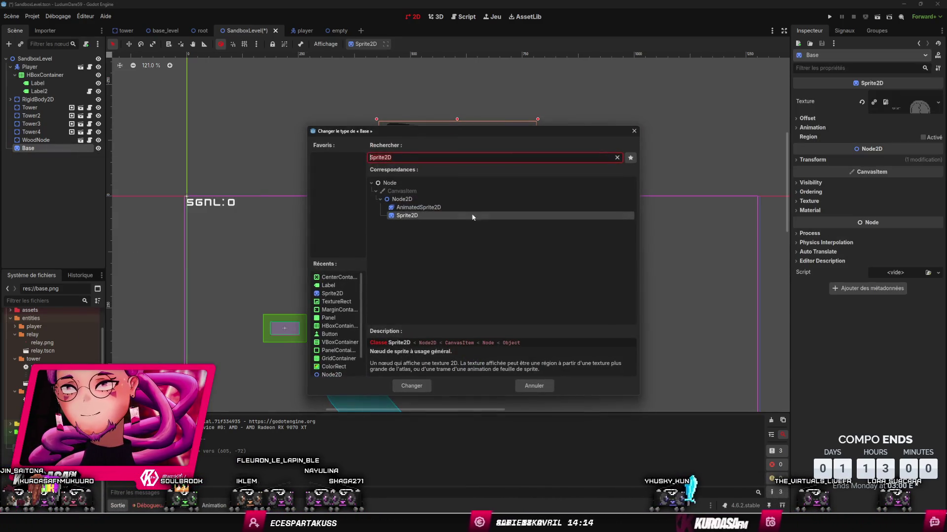
pyautogui.write('Stat')
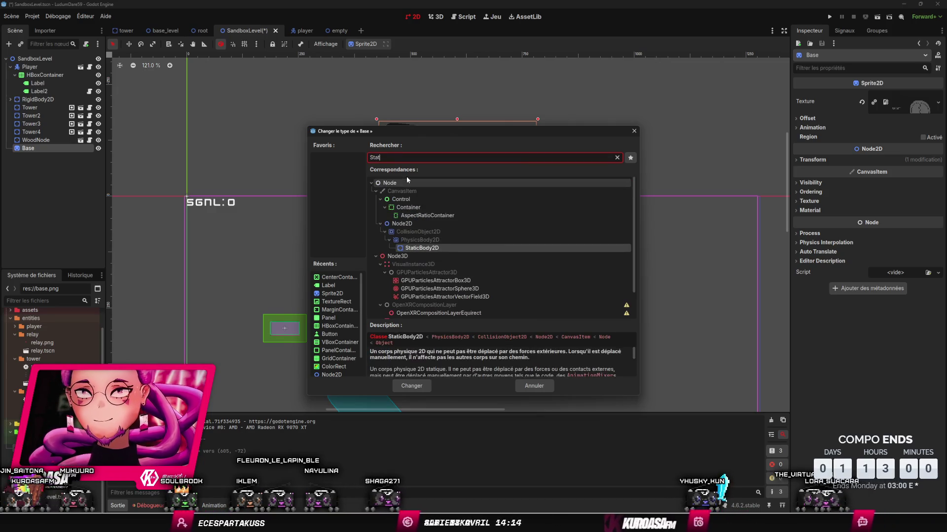
pyautogui.press('Return')
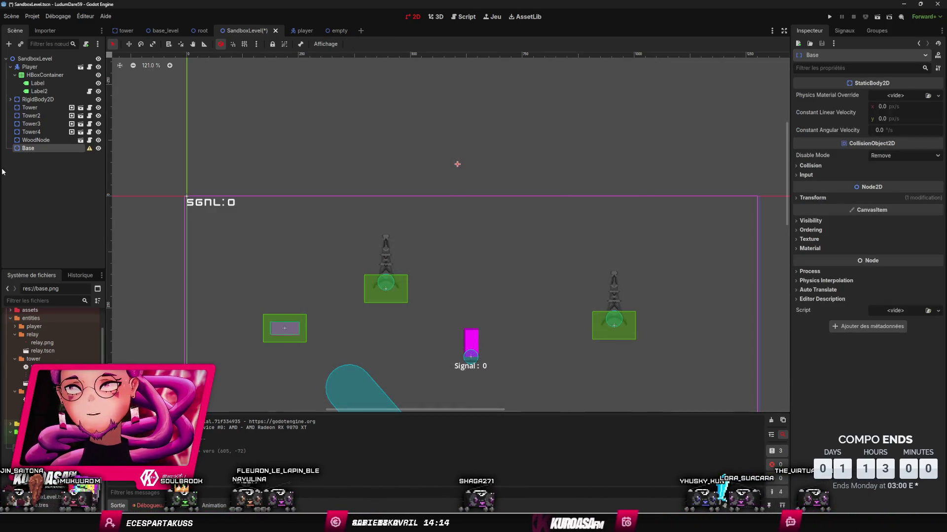
pyautogui.hotkey('ctrl', 'z')
# - Add a StaticBody2D node and drag it to become the parent of the Base sprite
pyautogui.rightClick(54, 164)
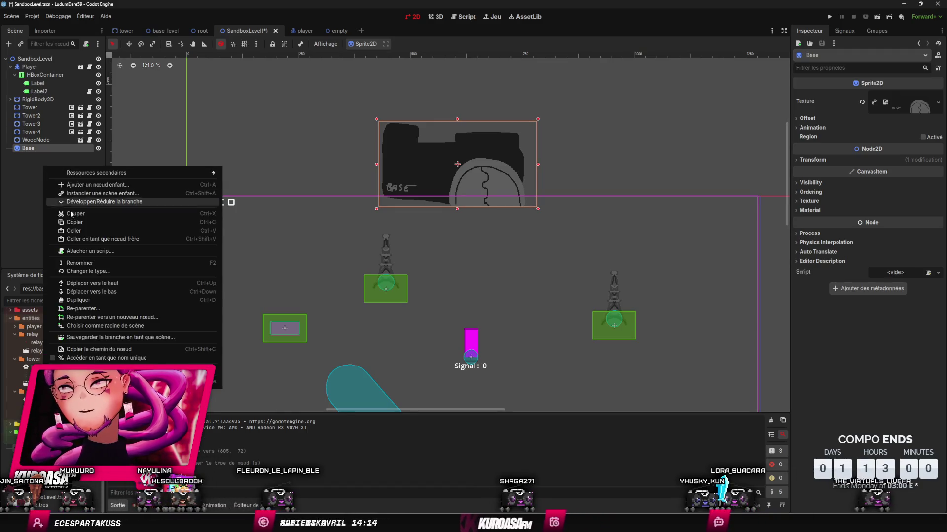
pyautogui.click(100, 185)
pyautogui.doubleClick(449, 234)
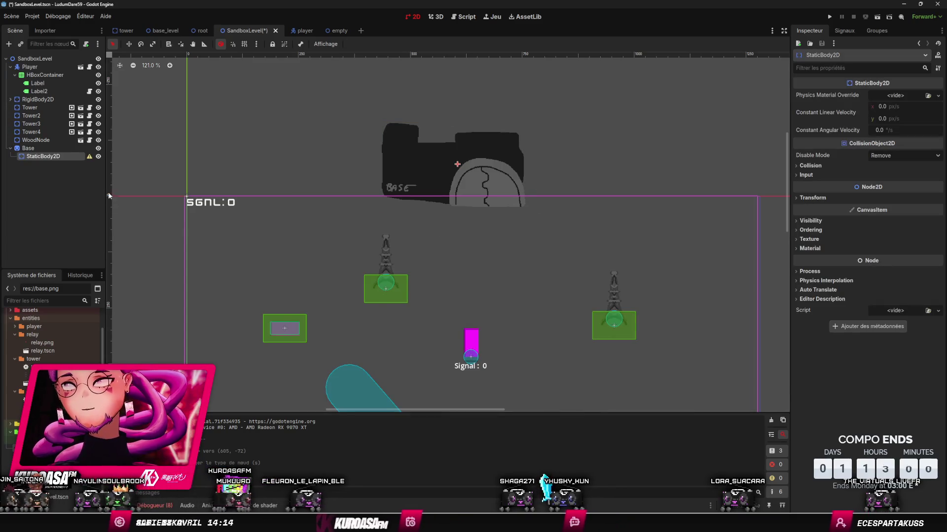
pyautogui.moveTo(68, 148); pyautogui.dragTo(64, 149)
pyautogui.click(64, 148)
pyautogui.hotkey('ctrl', 'a')
# - Add a CollisionShape2D under StaticBody2D and give it a RectangleShape2D
pyautogui.write('Col')
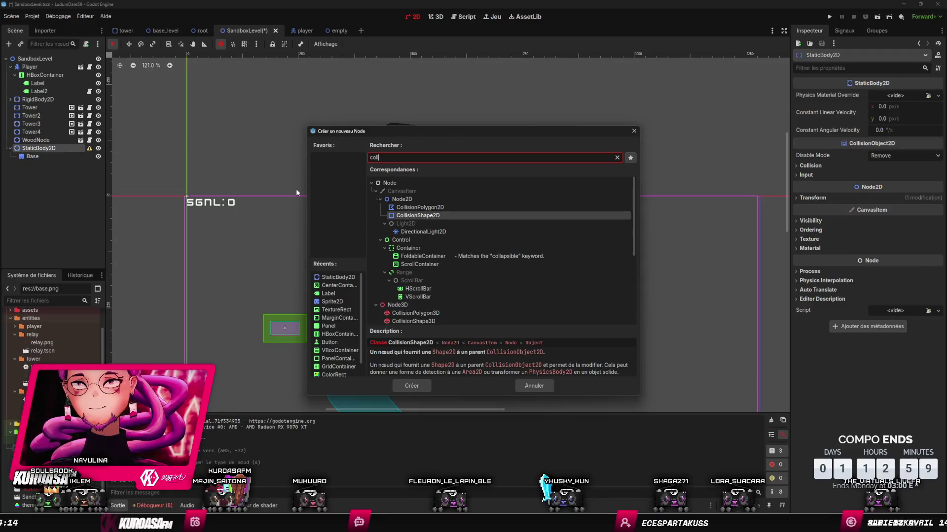
pyautogui.press('Return')
pyautogui.click(890, 96)
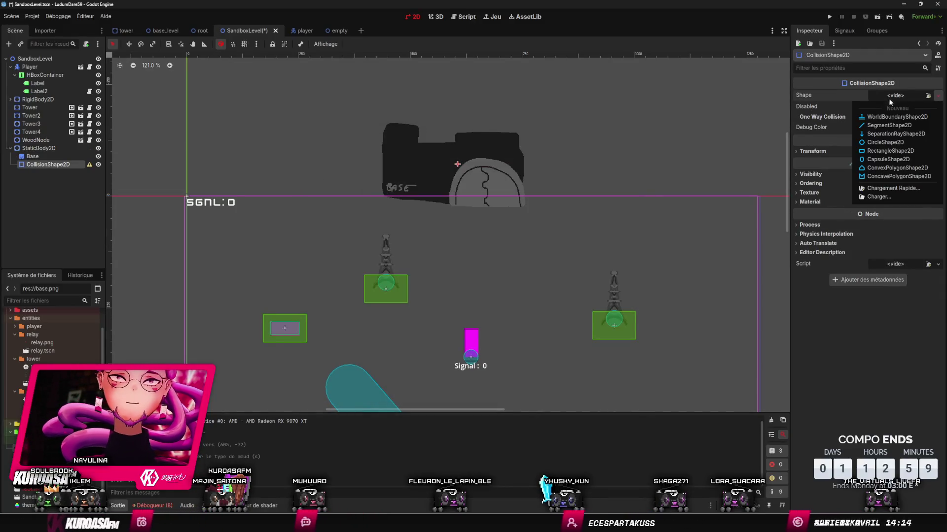
pyautogui.click(876, 158)
# - Resize the collision rectangle so it covers the base sprite
pyautogui.moveTo(463, 169); pyautogui.dragTo(525, 208)
pyautogui.moveTo(450, 159); pyautogui.dragTo(383, 156)
pyautogui.moveTo(463, 204); pyautogui.dragTo(463, 200)
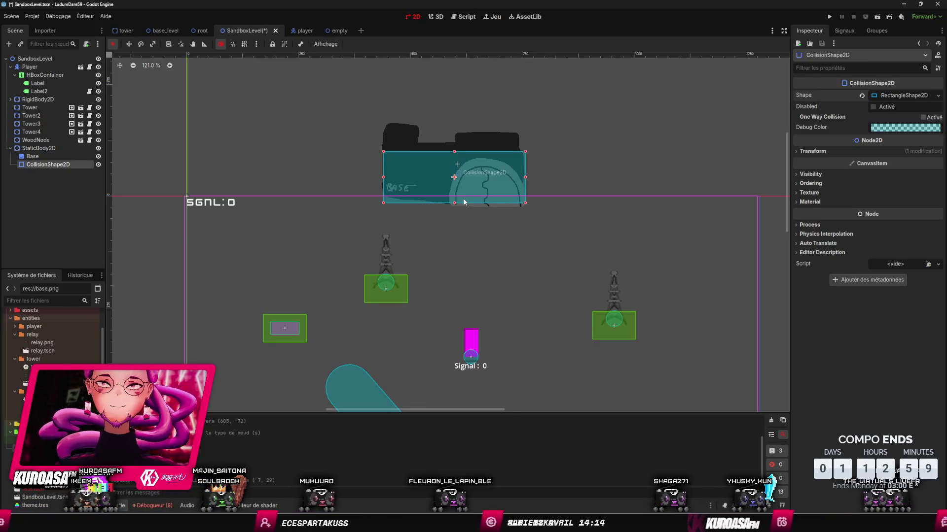
pyautogui.click(601, 234)
pyautogui.scroll(4, 510, 232)
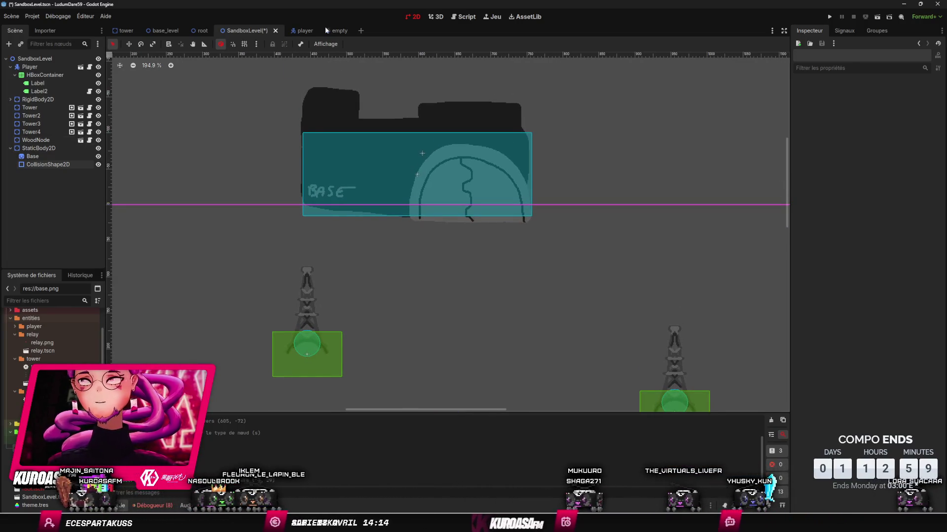
# - Save the SandboxLevel scene and look through the tower, player and empty scenes
pyautogui.click(159, 31)
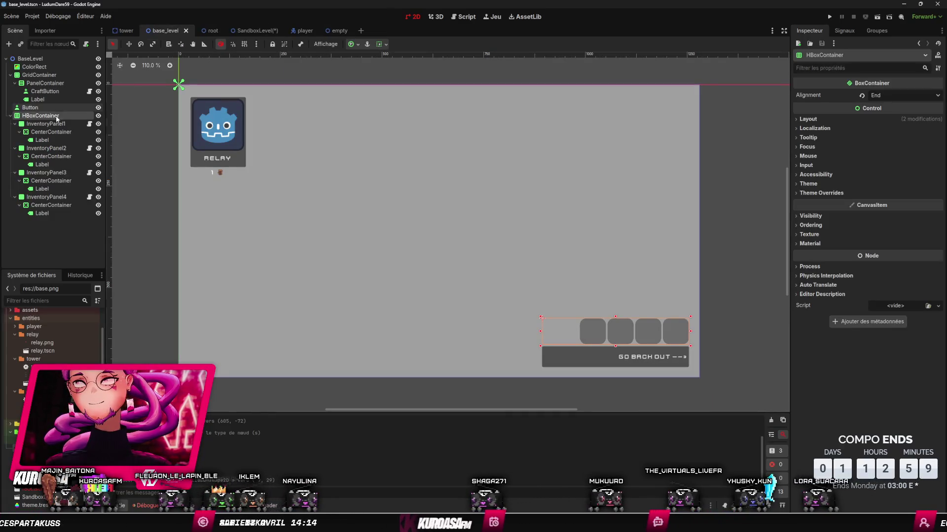
pyautogui.click(250, 31)
pyautogui.hotkey('ctrl', 's')
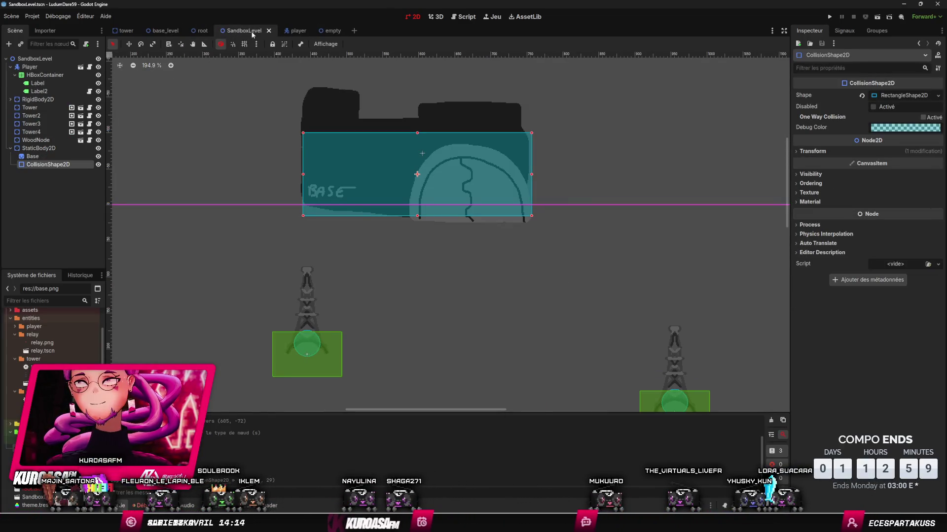
pyautogui.click(122, 30)
pyautogui.click(297, 31)
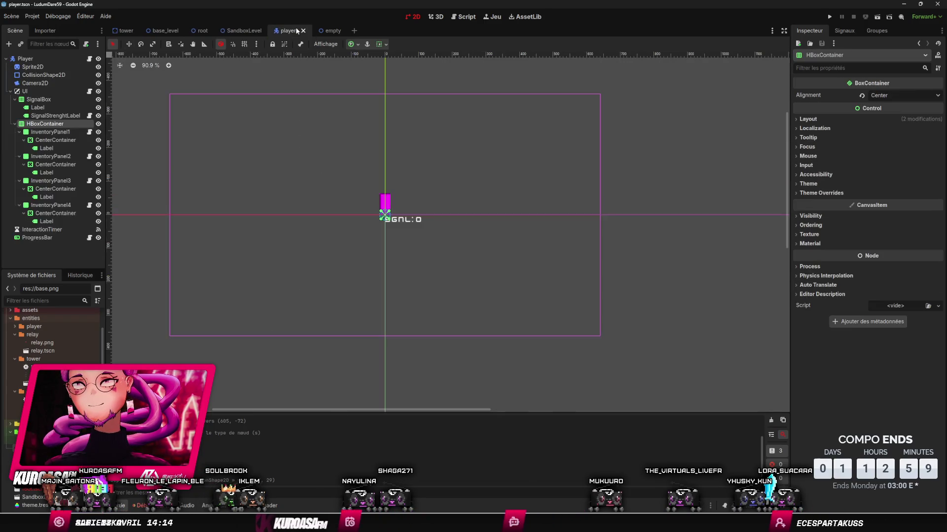
pyautogui.click(331, 31)
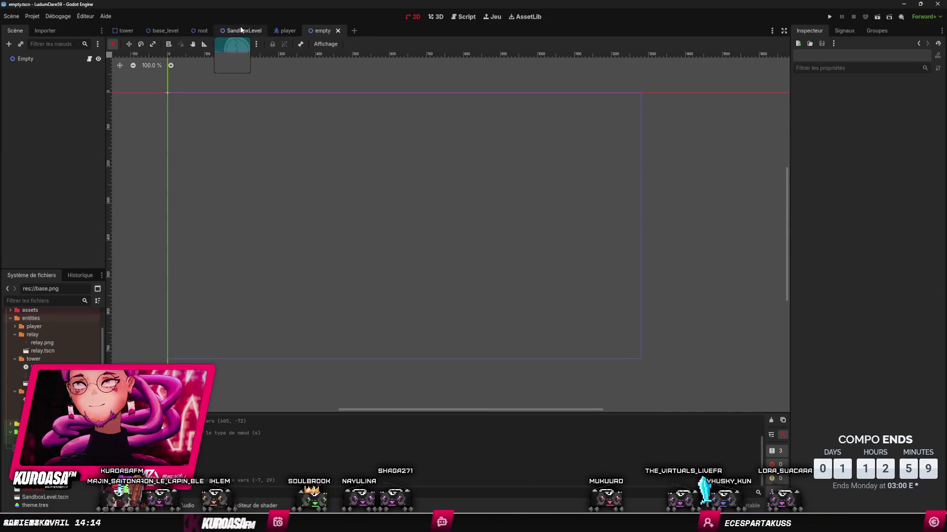
pyautogui.click(239, 30)
# - Paste an InteractionArea under StaticBody2D and move and scale its box into a wide flat strip at the base's door
pyautogui.click(39, 148)
pyautogui.hotkey('ctrl', 'v')
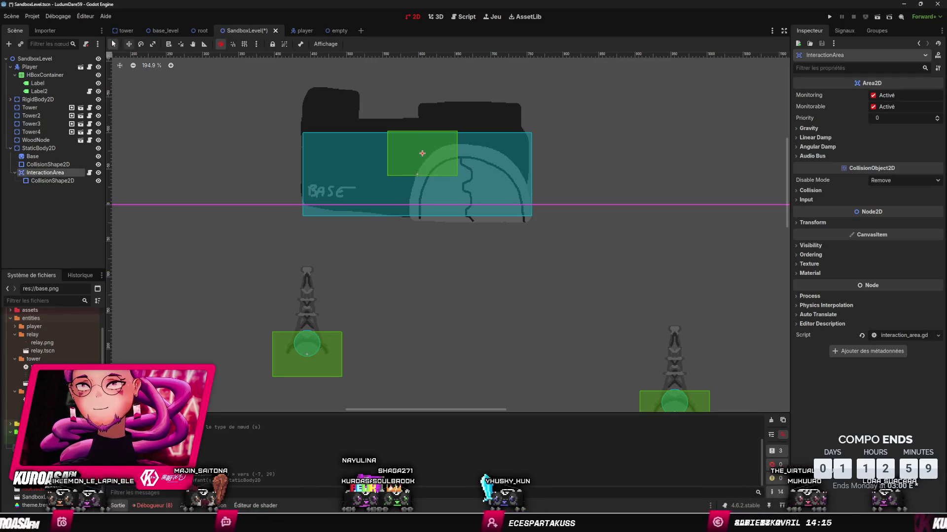
pyautogui.click(130, 44)
pyautogui.moveTo(181, 149); pyautogui.dragTo(220, 197)
pyautogui.click(152, 44)
pyautogui.moveTo(316, 232)
pyautogui.mouseDown()
pyautogui.moveTo(333, 254)
pyautogui.moveTo(351, 245)
pyautogui.moveTo(239, 238)
pyautogui.moveTo(209, 251)
pyautogui.moveTo(254, 251)
pyautogui.mouseUp()
pyautogui.moveTo(460, 300); pyautogui.dragTo(460, 306)
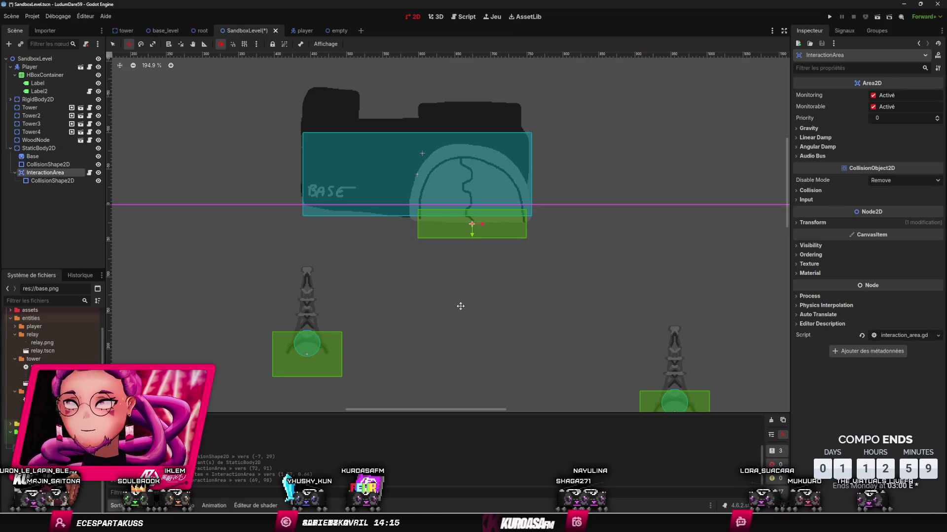
pyautogui.click(45, 173)
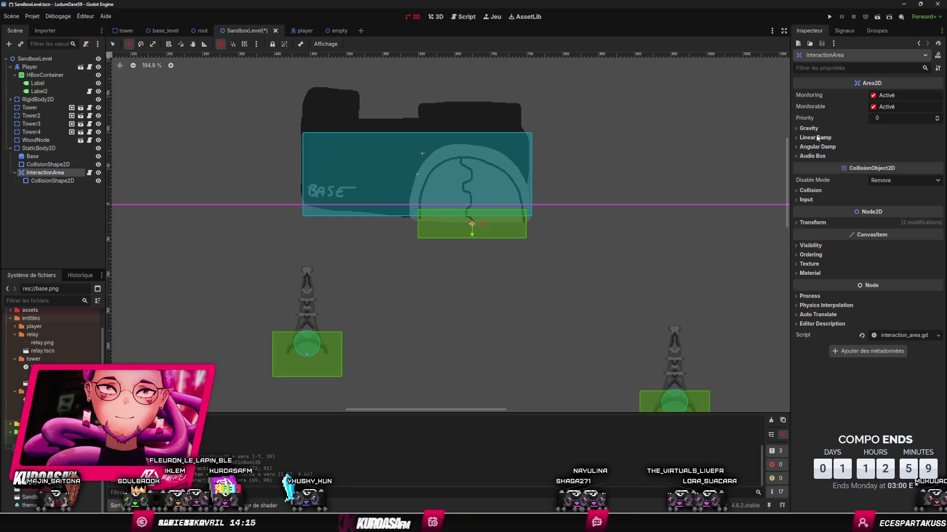
# - Save the scene and review the interaction area script's body-entered handler
pyautogui.click(90, 172)
pyautogui.click(345, 135)
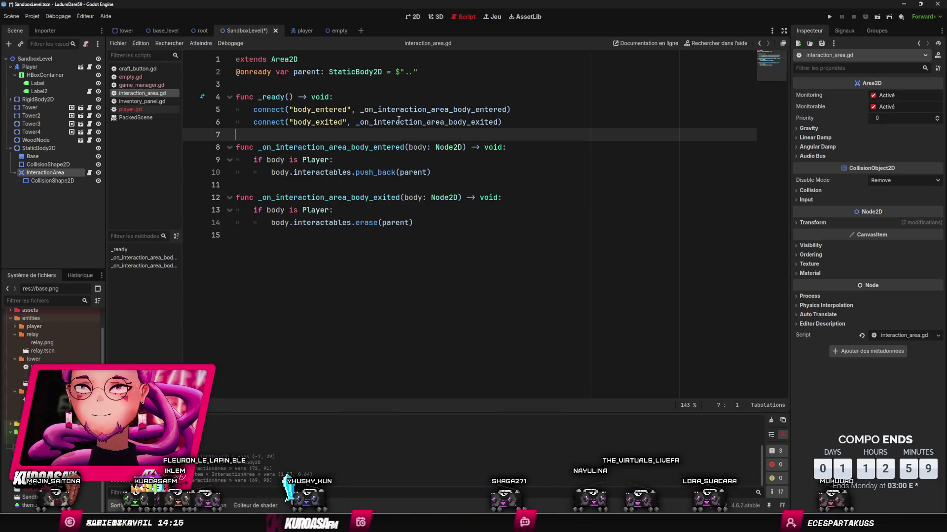
pyautogui.hotkey('ctrl', 's')
pyautogui.click(402, 85)
pyautogui.click(419, 143)
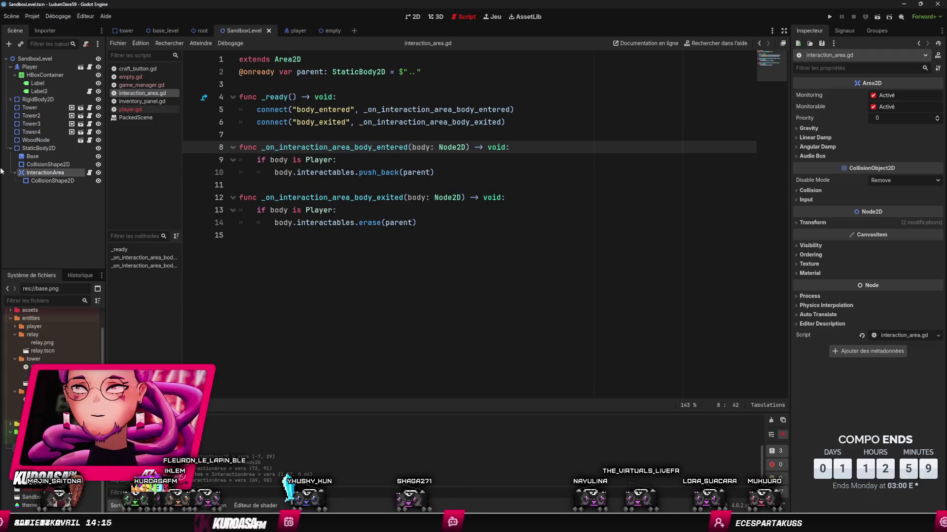
# - Rename the StaticBody2D to BaseItem and the Base sprite to BaseSprite
pyautogui.click(39, 148)
pyautogui.write('BaseItem')
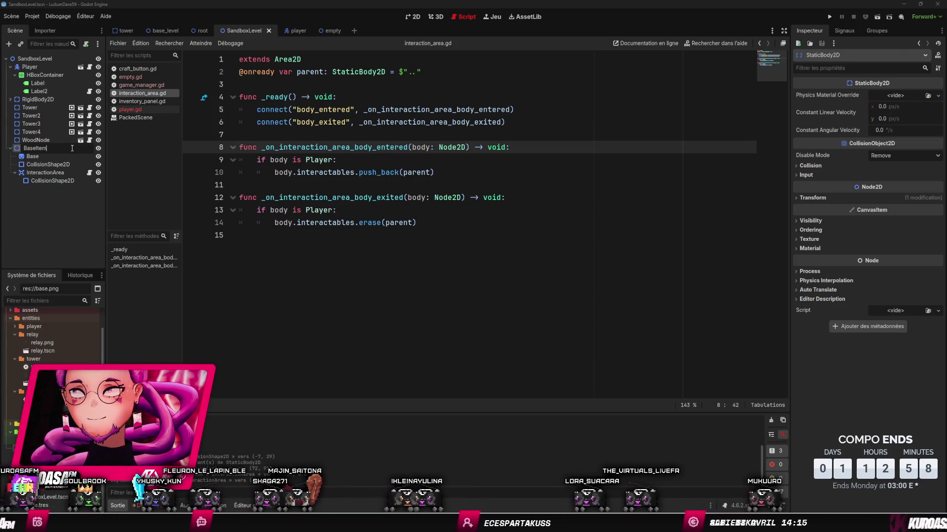
pyautogui.press('Return')
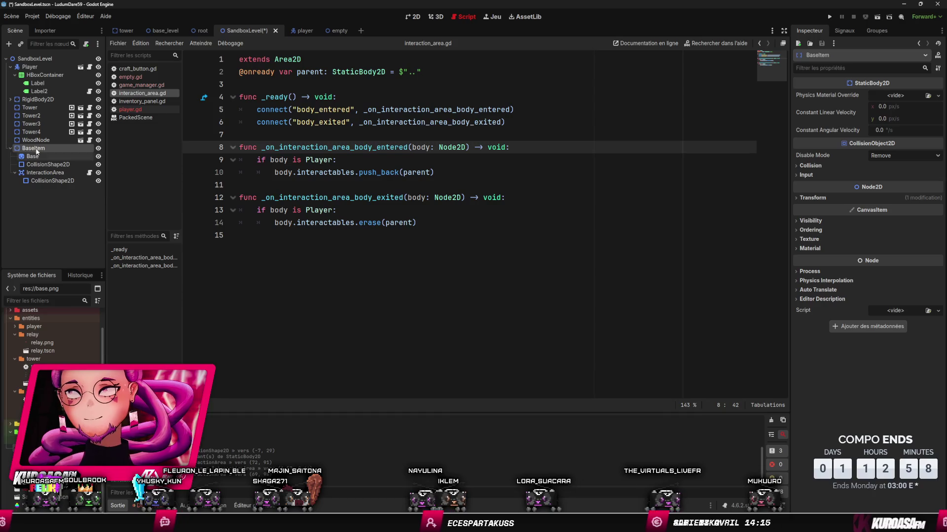
pyautogui.doubleClick(40, 156)
pyautogui.click(41, 156)
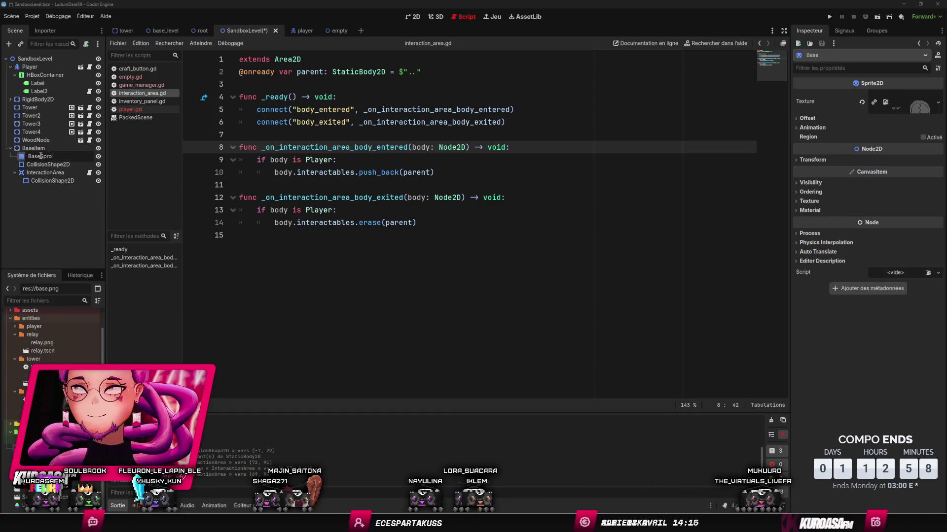
pyautogui.write('ite')
pyautogui.press('Return')
# - Rename BaseItem to Base and save the SandboxLevel scene
pyautogui.doubleClick(64, 148)
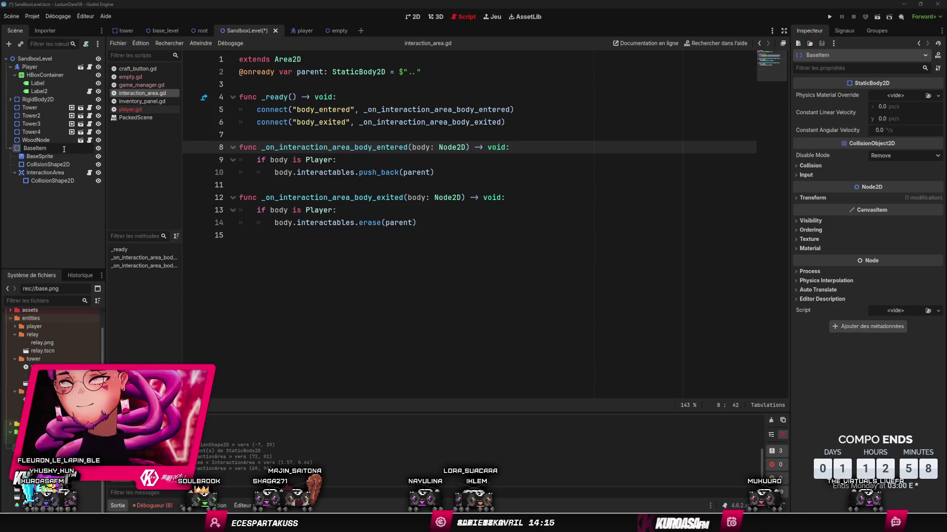
pyautogui.press('Return')
pyautogui.hotkey('ctrl', 's')
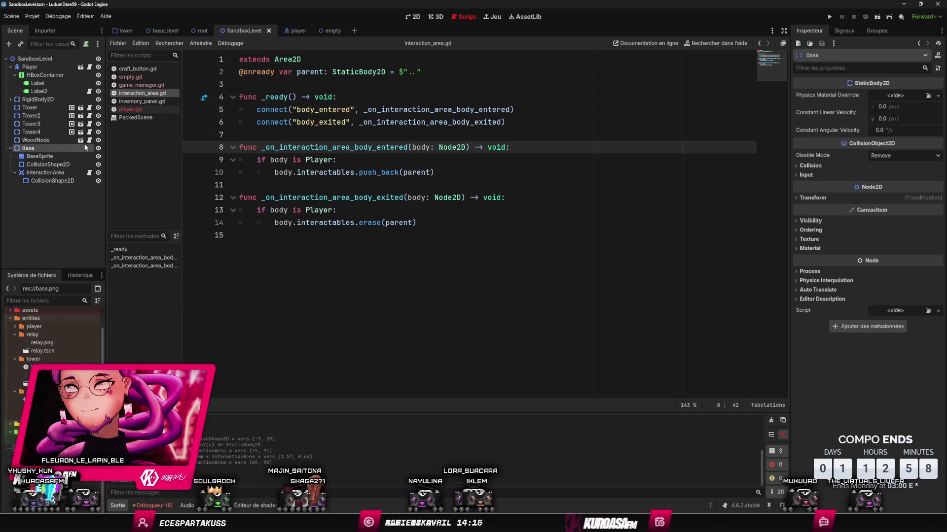
pyautogui.click(85, 44)
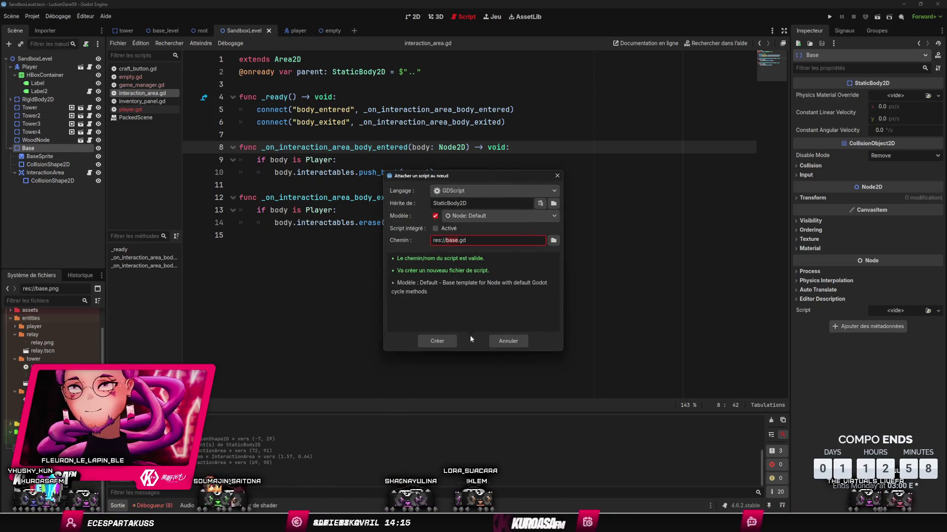
# - Create the base.gd script on Base, checking back against the interaction area script
pyautogui.click(436, 341)
pyautogui.hotkey('alt', 'Left')
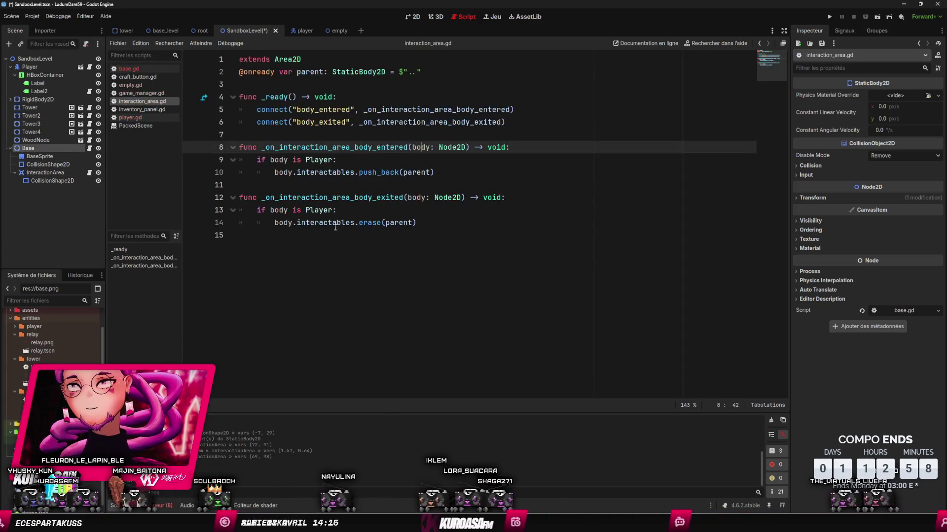
pyautogui.click(351, 137)
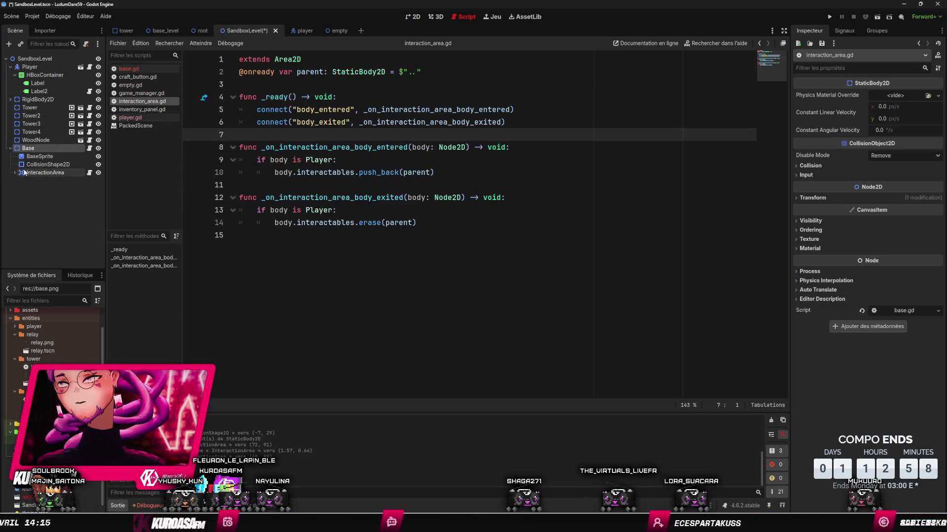
pyautogui.click(89, 149)
# - Replace base.gd's template with func interact(): print("goto base"), save, and run the game
pyautogui.moveTo(240, 197); pyautogui.dragTo(196, 102)
pyautogui.press('BackSpace')
pyautogui.write('int')
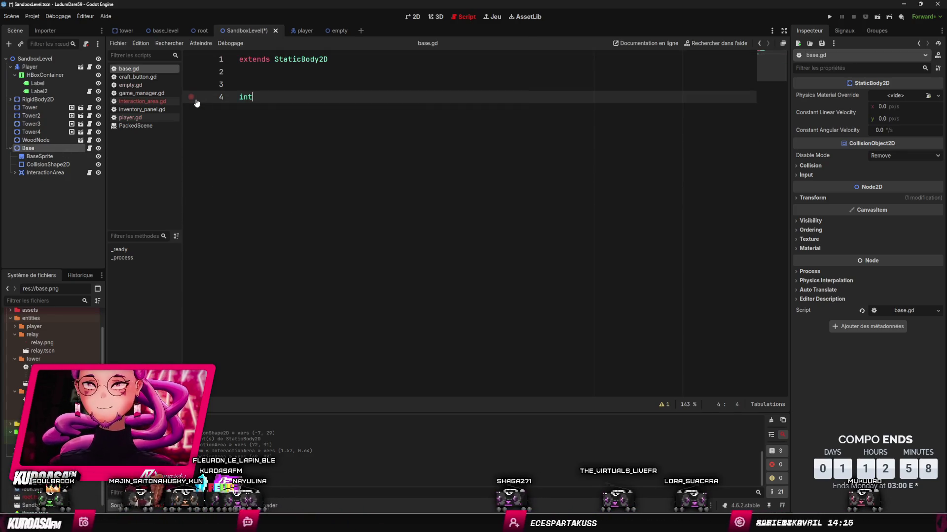
pyautogui.write('eract(')
pyautogui.press('Home')
pyautogui.write('func')
pyautogui.hotkey('ctrl', 'Right')
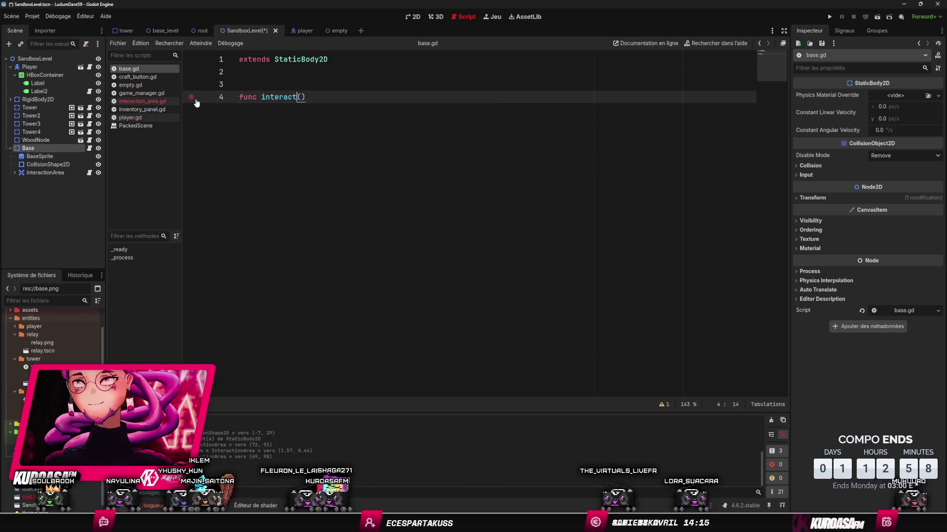
pyautogui.write(':')
pyautogui.press('Return')
pyautogui.write('p')
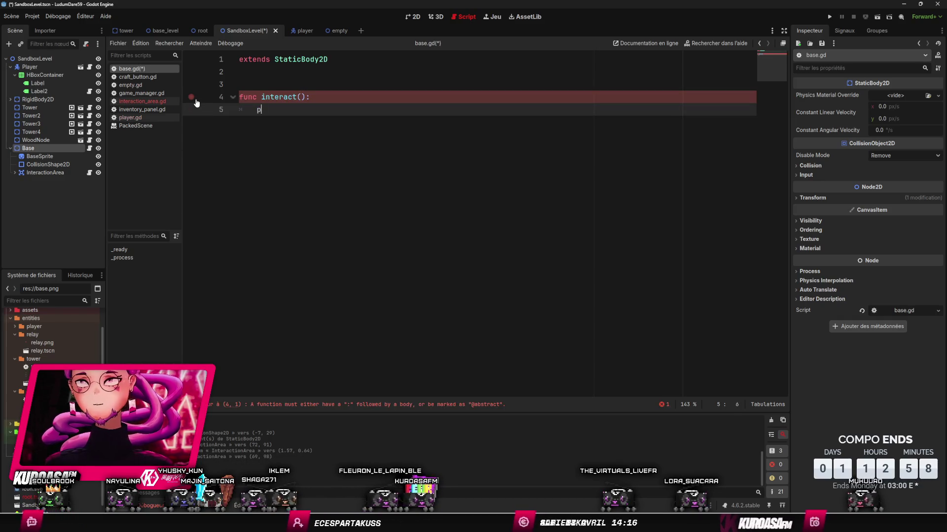
pyautogui.write('rint("goto base')
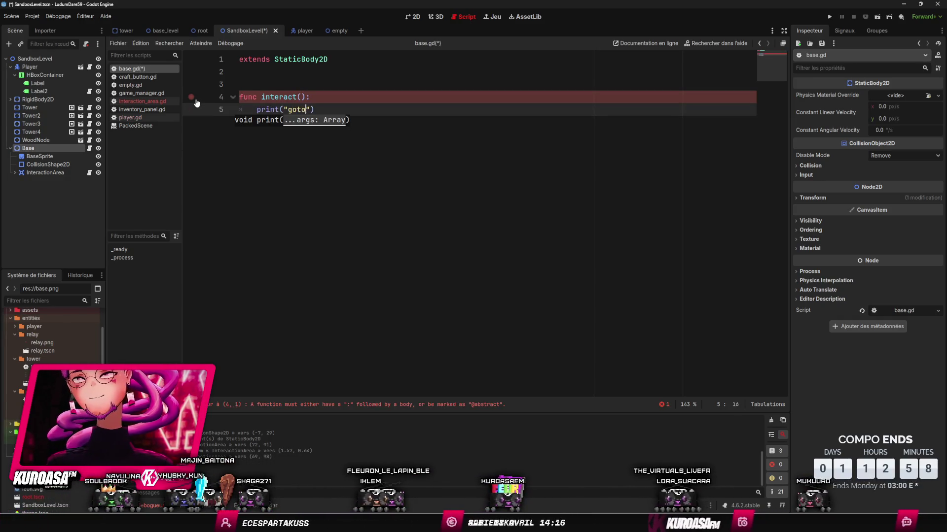
pyautogui.click(244, 71)
pyautogui.hotkey('ctrl', 's')
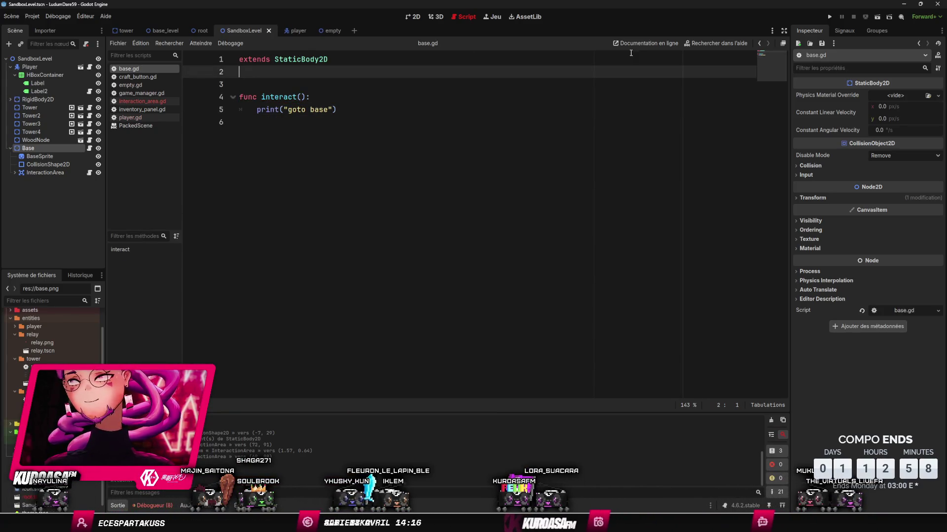
pyautogui.click(829, 17)
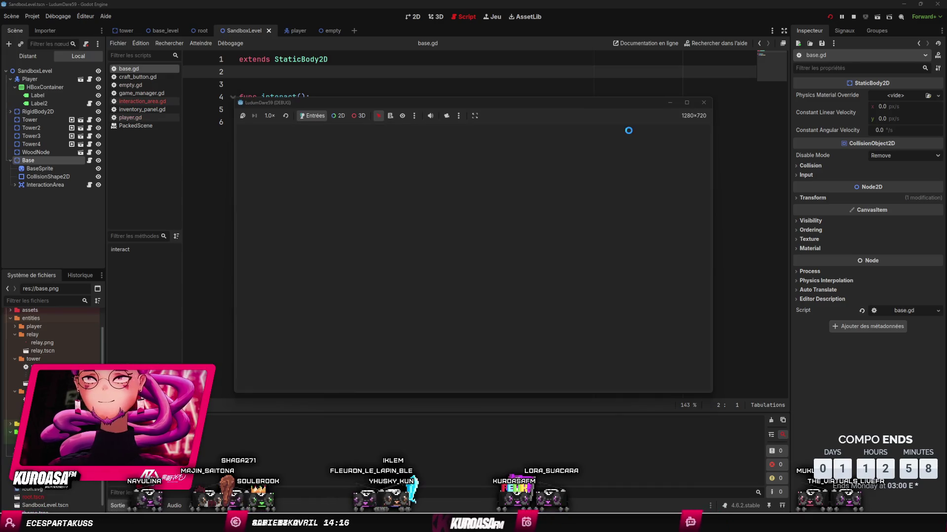
# - Walk the player up into the base to test the interaction, then stop the game
pyautogui.press('Up')
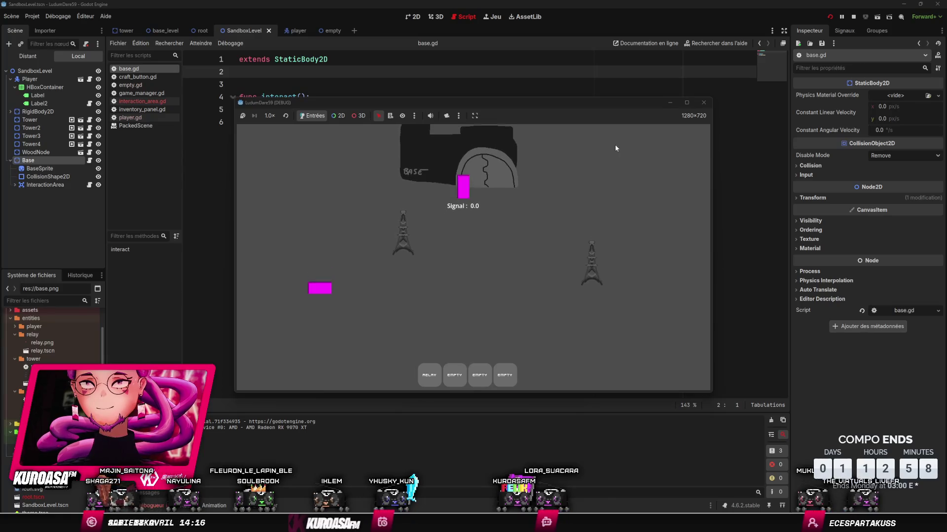
pyautogui.press('space')
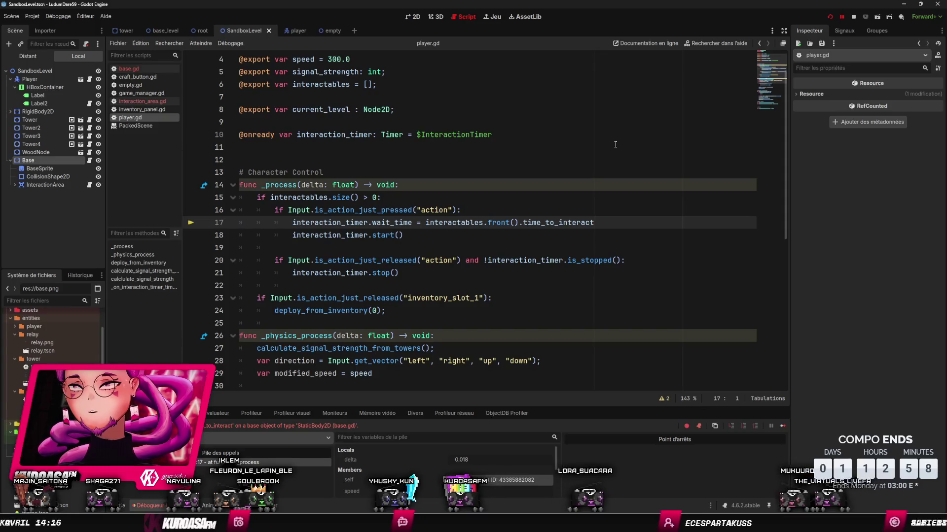
pyautogui.click(854, 17)
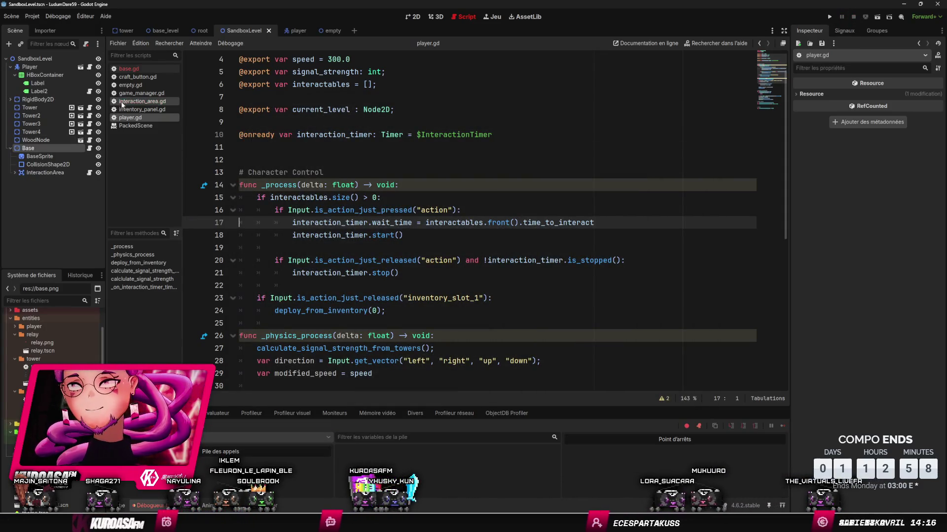
# - Add a blank line below extends in base.gd and open wood_node.gd for reference
pyautogui.click(89, 148)
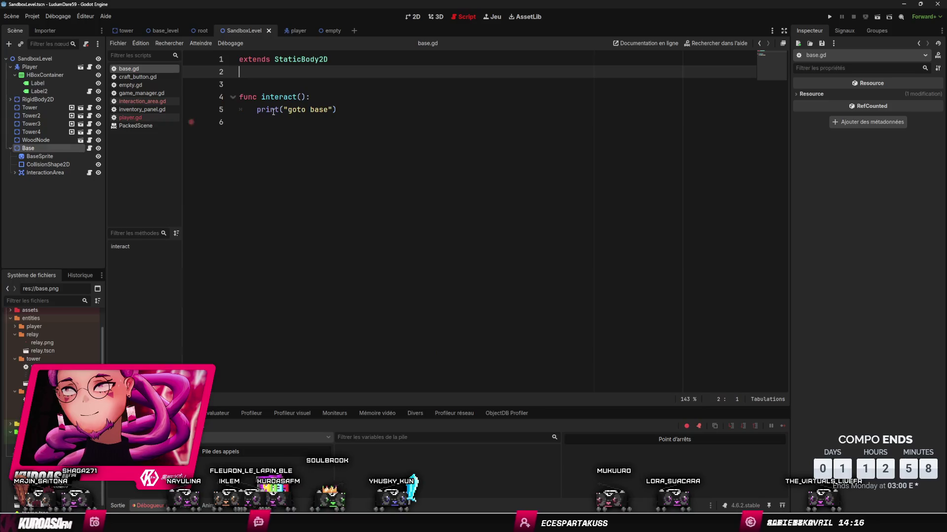
pyautogui.press('Return')
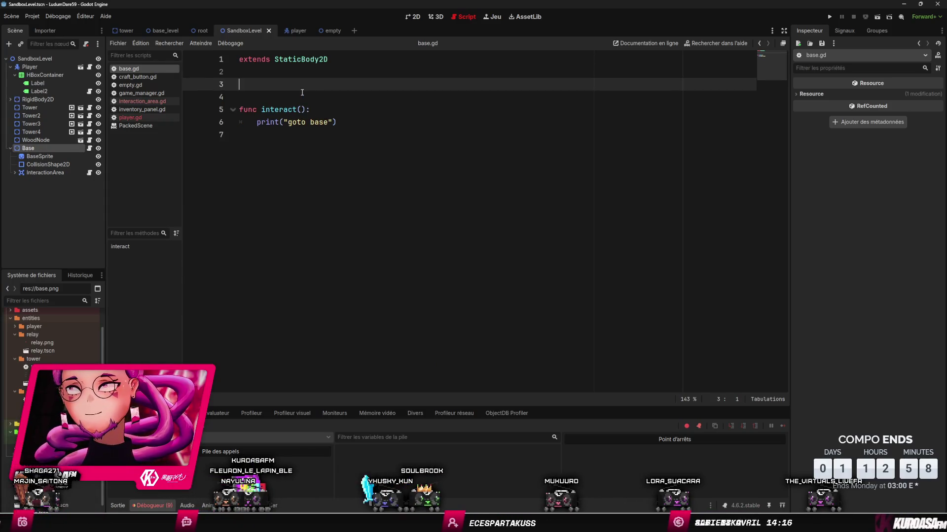
pyautogui.click(89, 140)
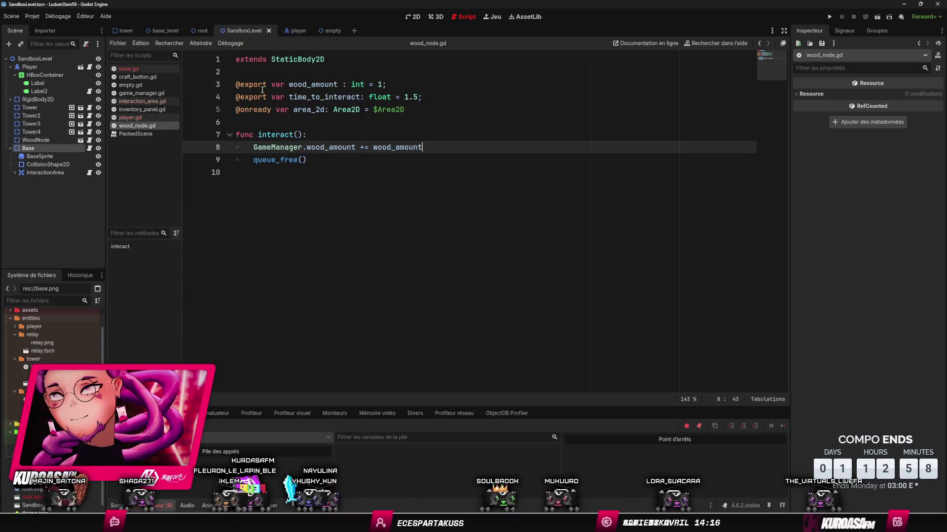
# - Copy the time_to_interact export line into base.gd and set its value to 0.5
pyautogui.click(314, 96)
pyautogui.hotkey('ctrl', 'c')
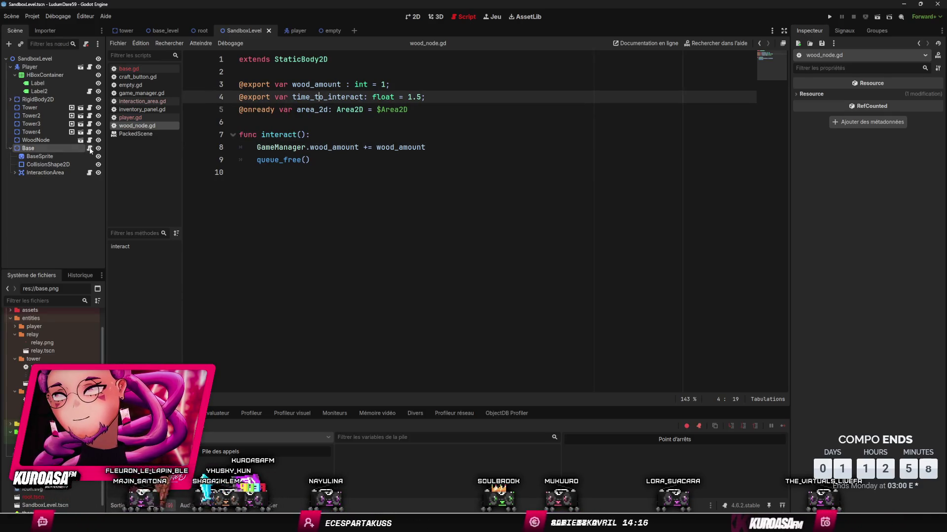
pyautogui.click(89, 148)
pyautogui.hotkey('ctrl', 'v')
pyautogui.click(422, 83)
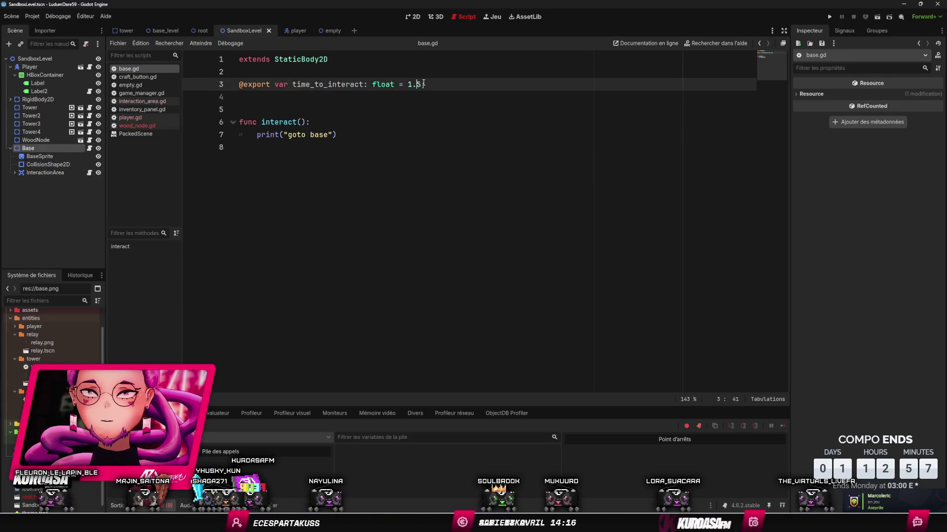
# - Run the game, walk the player into and back out of the base, then return to base.gd
pyautogui.click(830, 18)
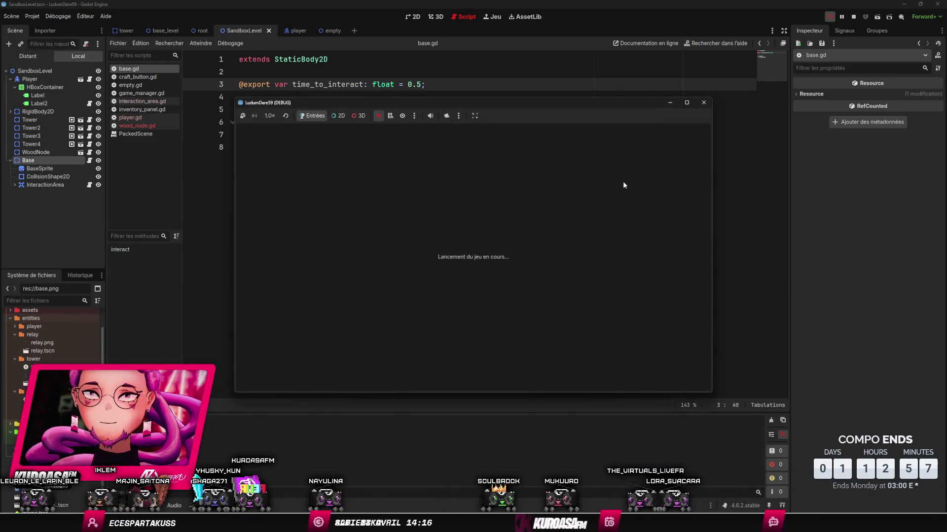
pyautogui.press('w')
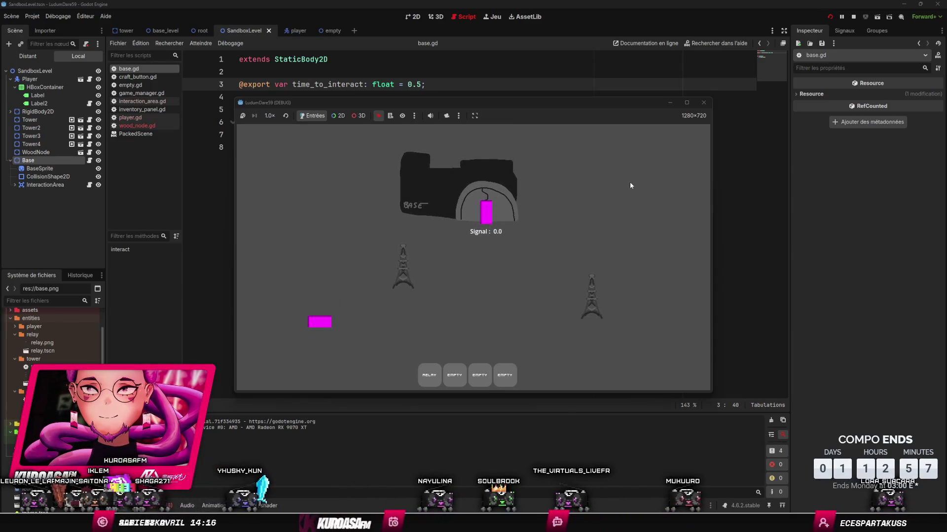
pyautogui.press('s')
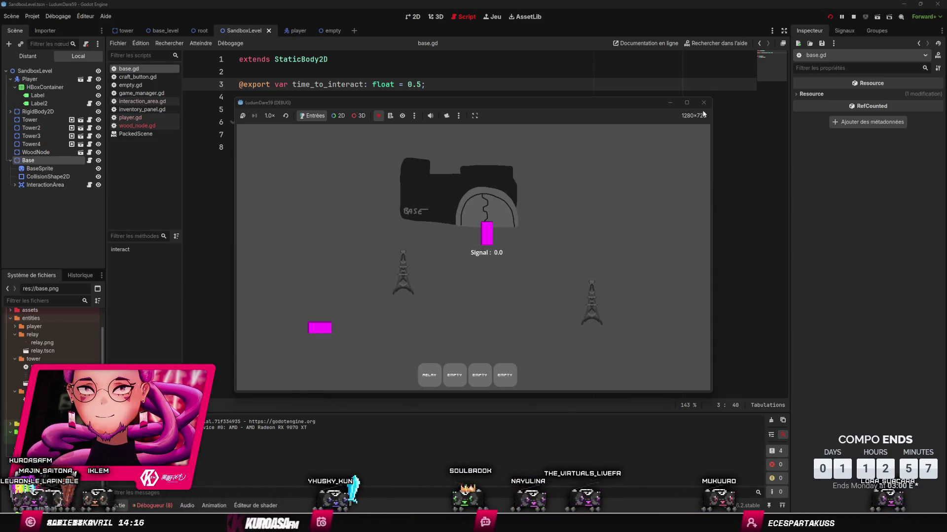
pyautogui.click(703, 102)
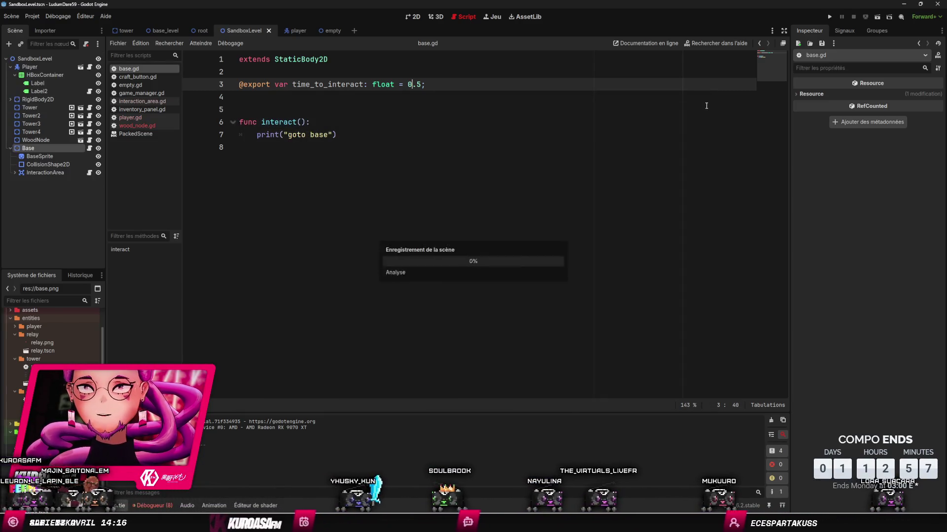
pyautogui.click(90, 173)
pyautogui.click(90, 149)
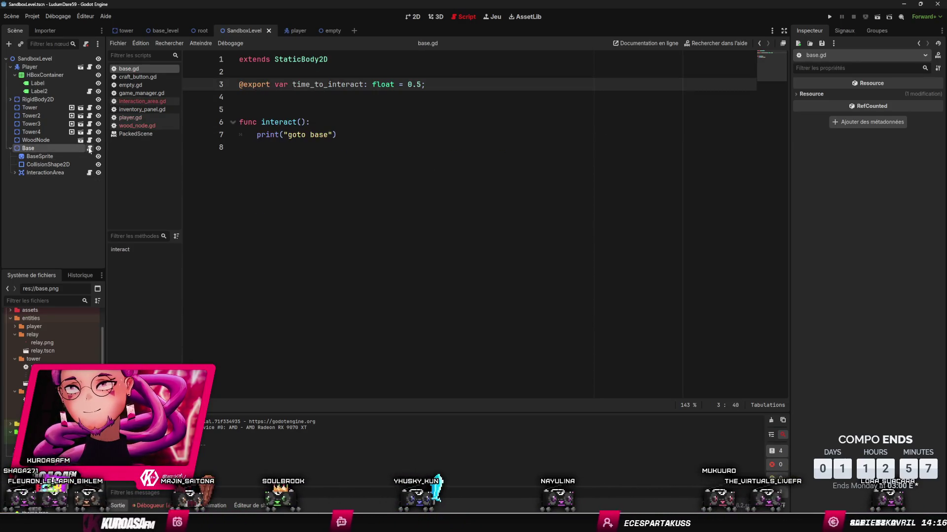
pyautogui.click(444, 147)
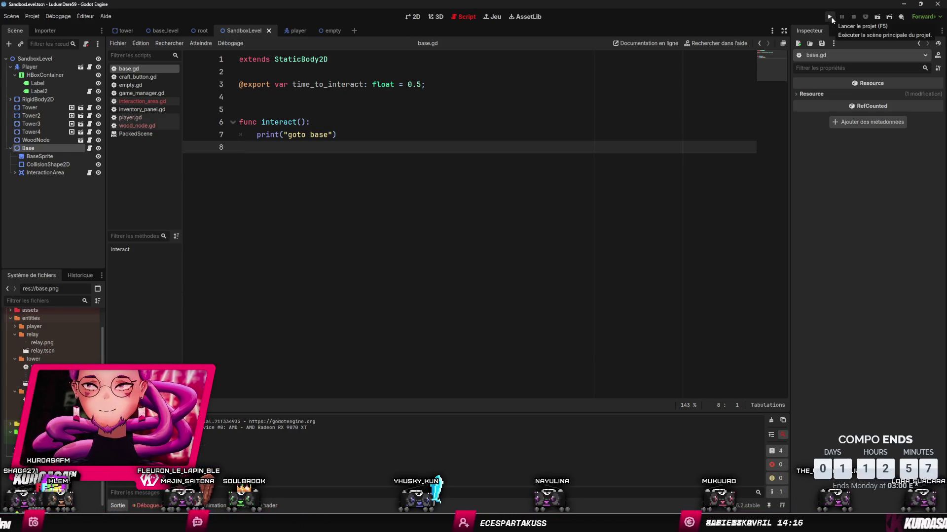
pyautogui.click(833, 20)
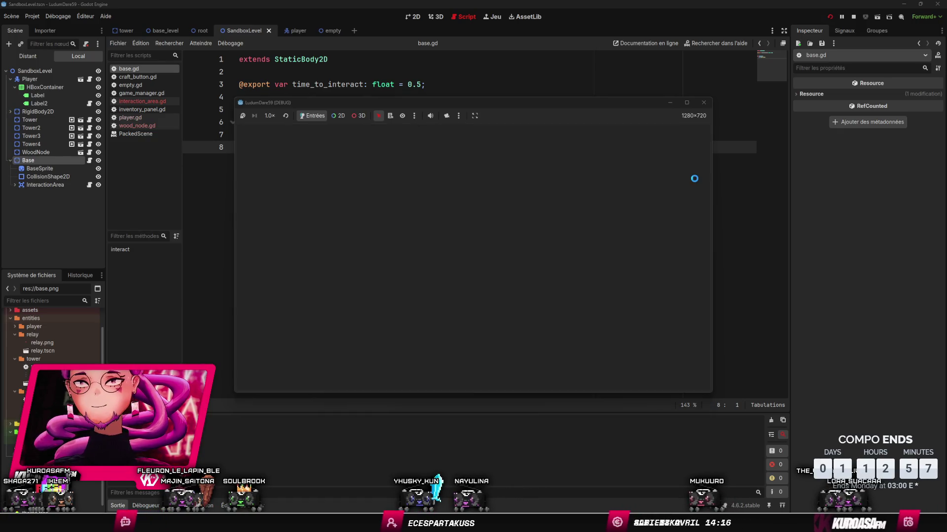
pyautogui.press('w')
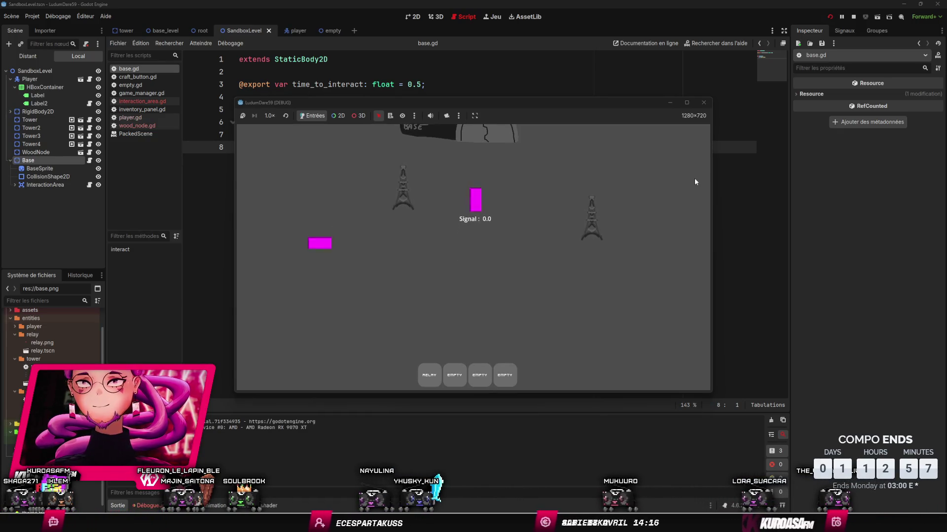
pyautogui.press('w')
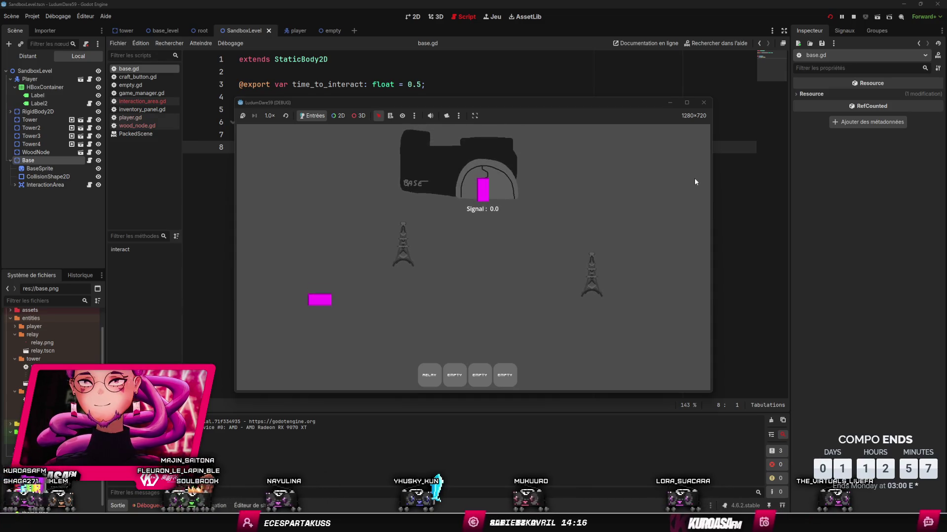
pyautogui.press('s')
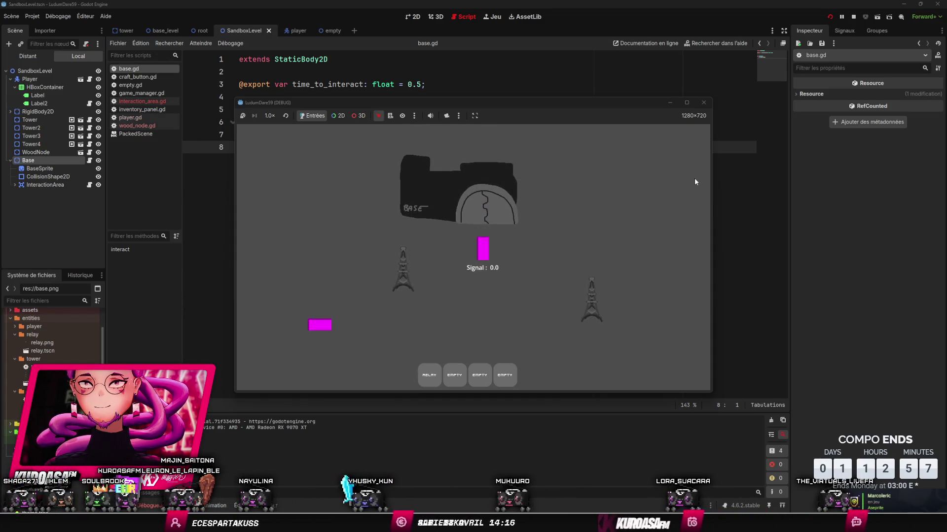
pyautogui.press('w')
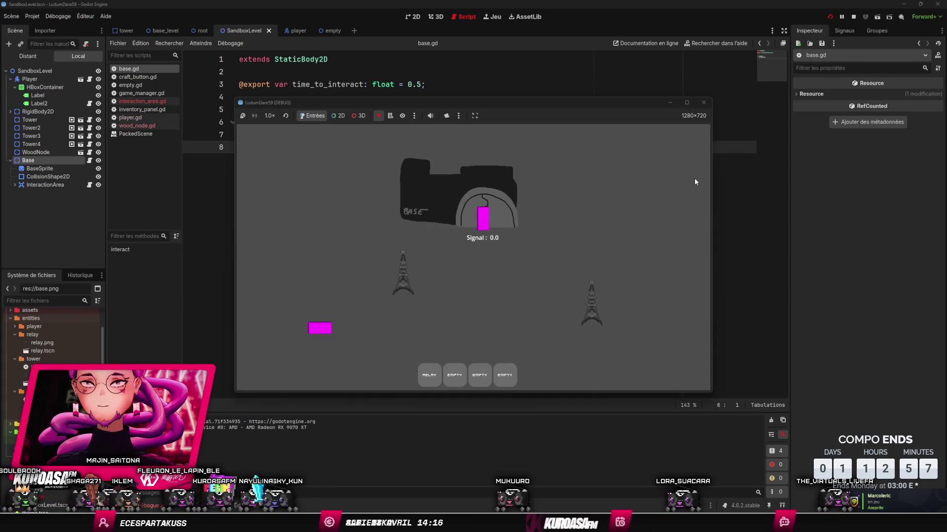
pyautogui.press('s')
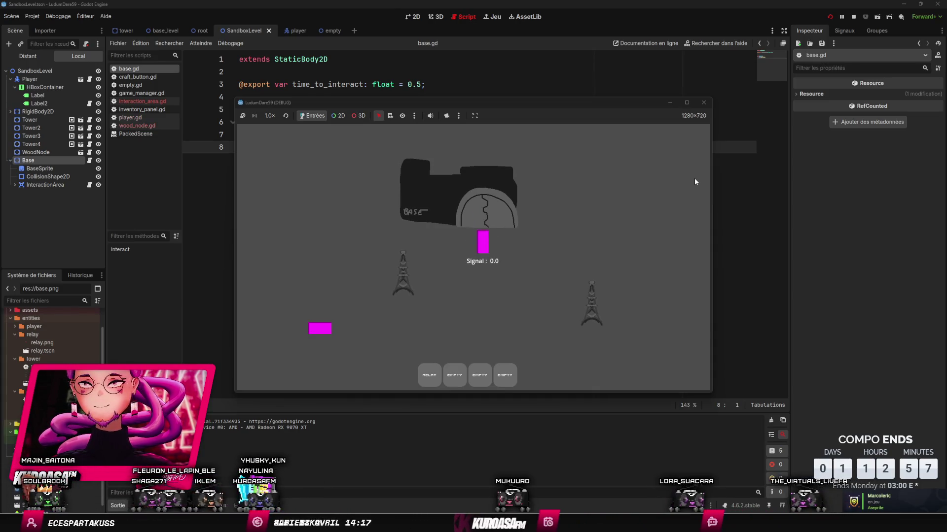
pyautogui.click(703, 103)
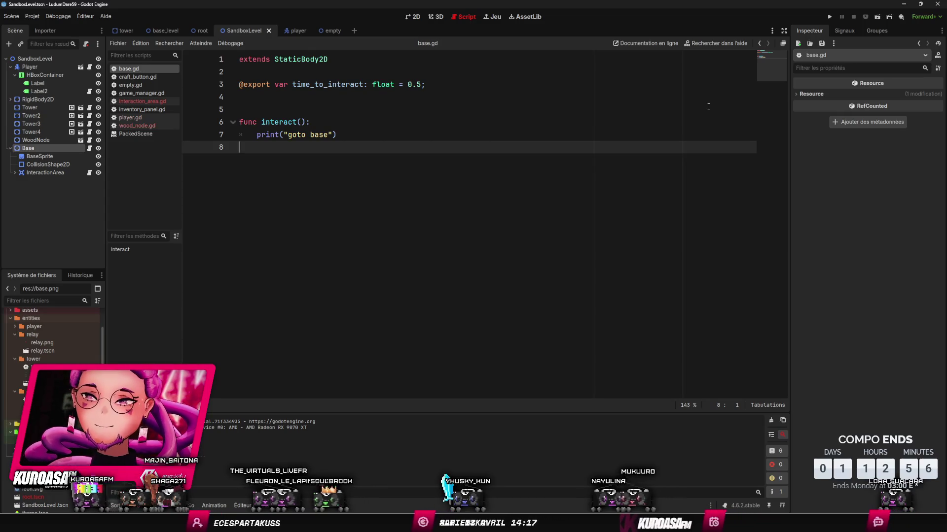
# - Switch to the 2D view and zoom out to survey the whole SandboxLevel layout
pyautogui.click(414, 17)
pyautogui.scroll(-5, 540, 197)
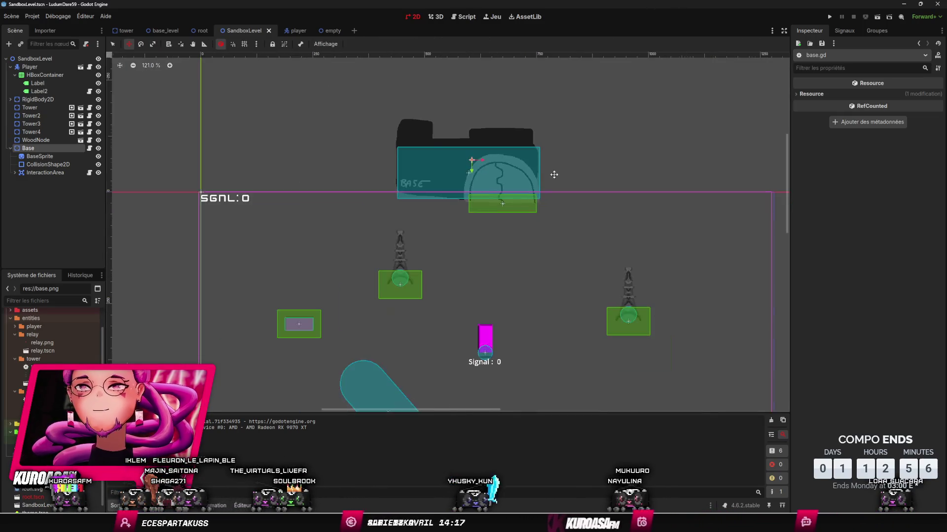
pyautogui.scroll(-5, 542, 207)
pyautogui.scroll(4, 615, 262)
pyautogui.scroll(-2, 583, 245)
pyautogui.scroll(-4, 481, 208)
pyautogui.scroll(3, 481, 208)
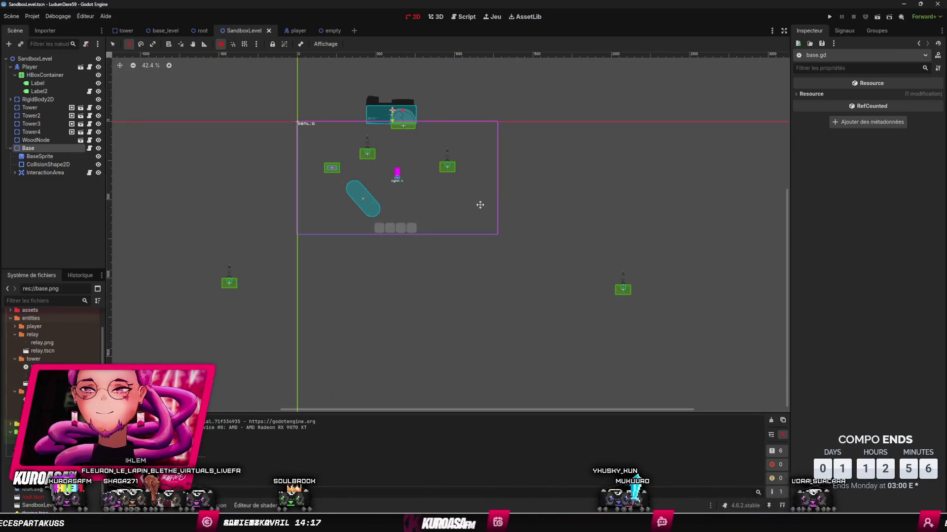
# - Switch over to Aseprite and its open Sprite-0004 base drawing
pyautogui.hotkey('alt', 'Tab')
pyautogui.scroll(-5, 363, 420)
pyautogui.scroll(4, 363, 421)
pyautogui.scroll(-3, 363, 421)
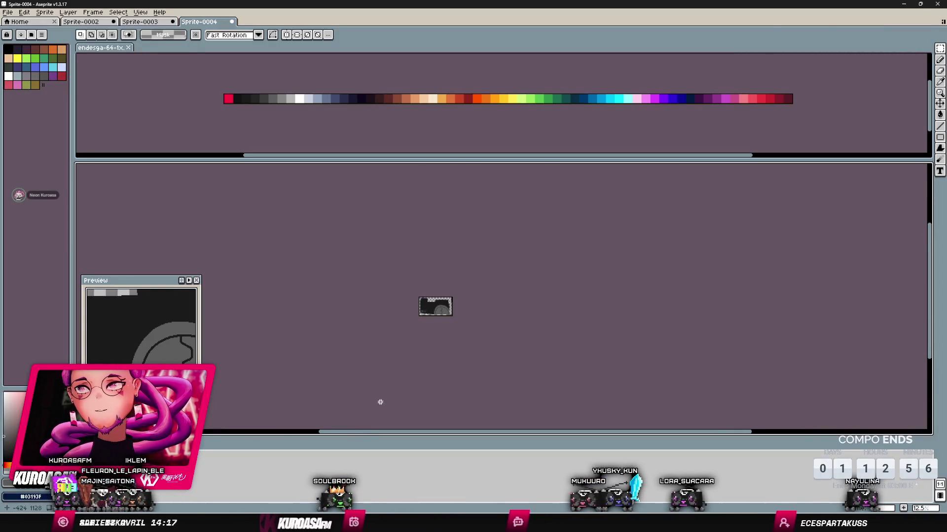
# - Create a new blank transparent sprite with adjusted width and height
pyautogui.scroll(-1, 378, 390)
pyautogui.hotkey('ctrl', 'n')
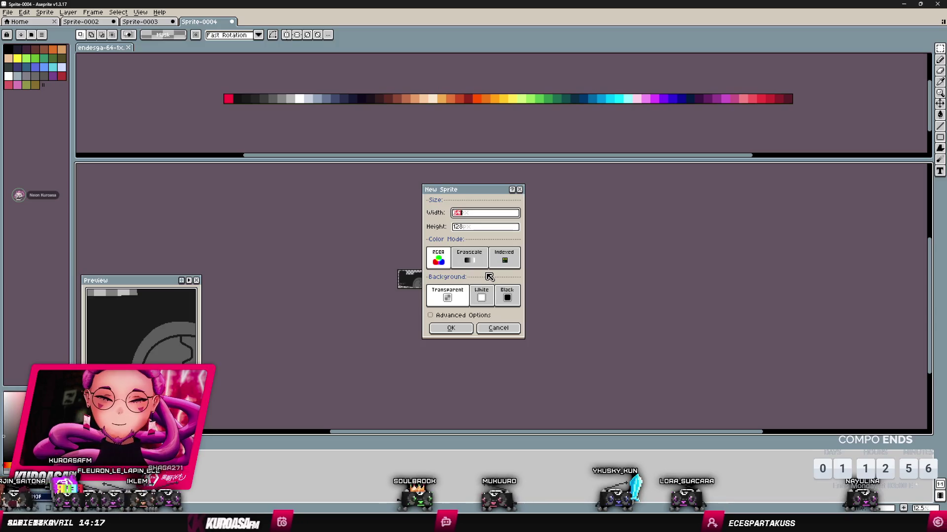
pyautogui.write('00')
pyautogui.press('Tab')
pyautogui.press('Return')
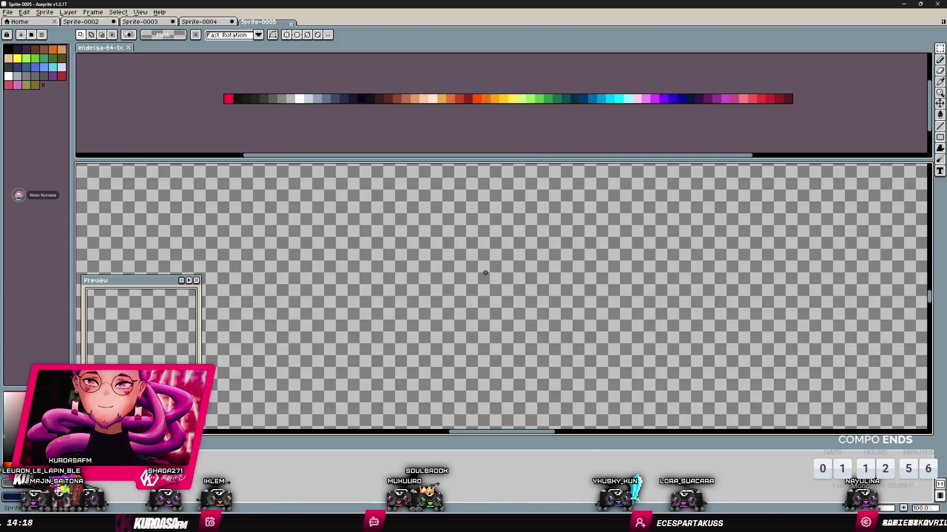
# - Pan around the new canvas and pick a light colour from the palette
pyautogui.scroll(-5, 523, 247)
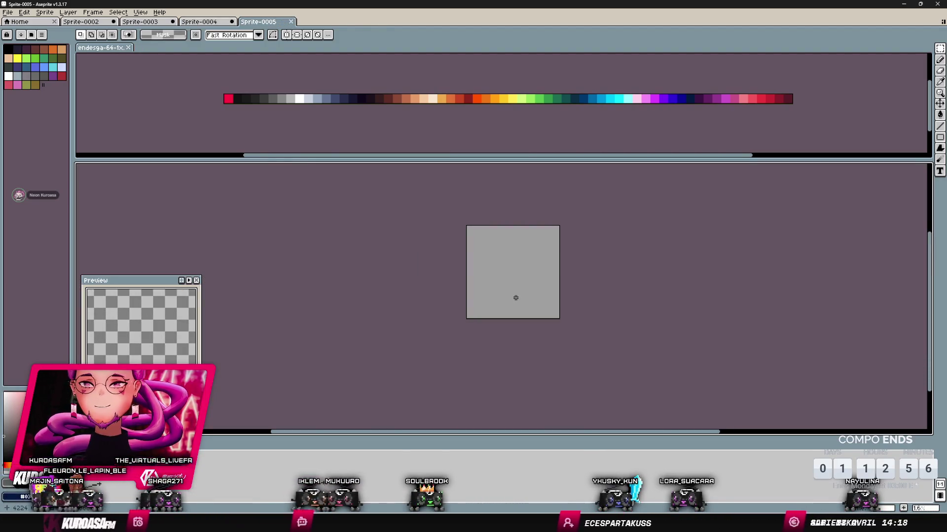
pyautogui.scroll(3, 514, 296)
pyautogui.scroll(3, 470, 197)
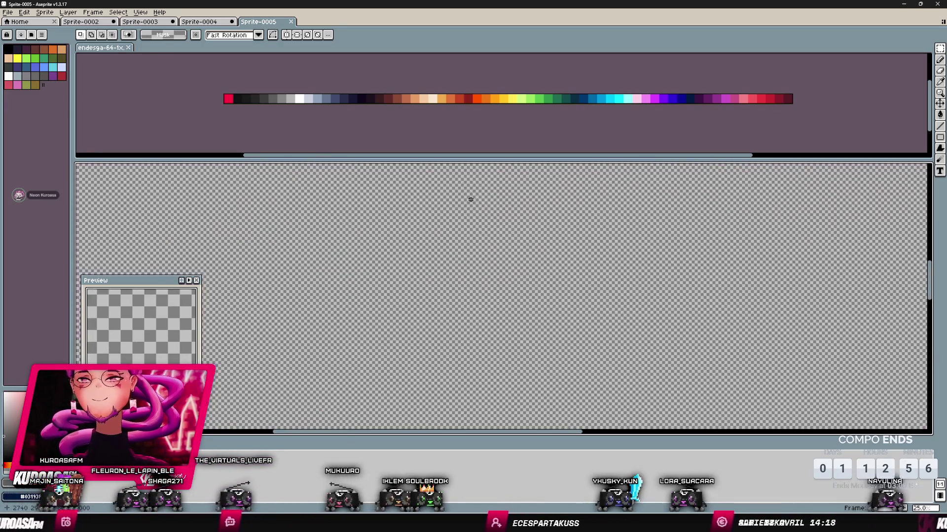
pyautogui.scroll(-3, 530, 263)
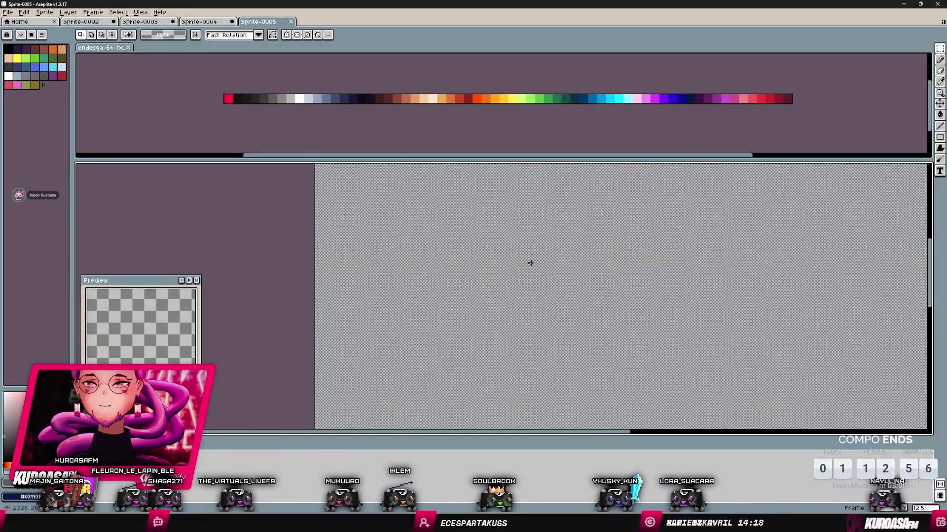
pyautogui.scroll(3, 532, 258)
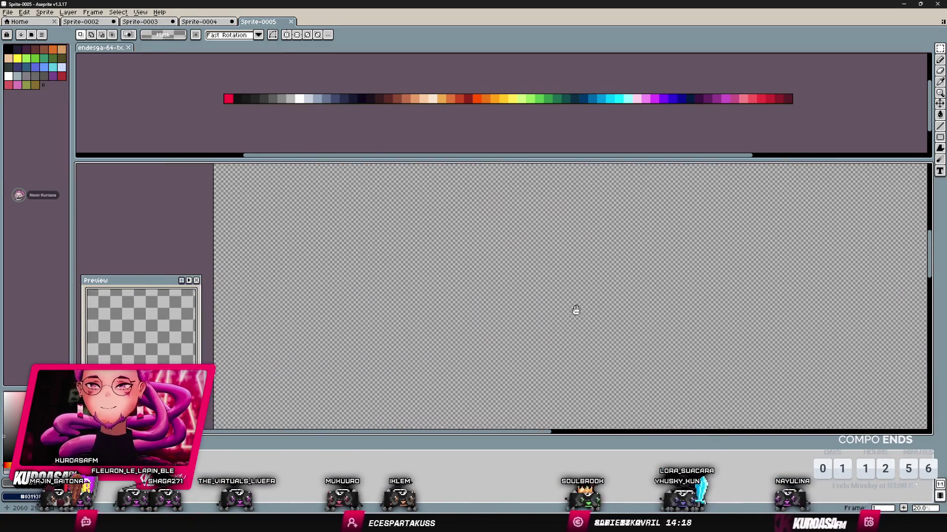
pyautogui.scroll(-1, 618, 392)
pyautogui.moveTo(617, 393)
pyautogui.mouseDown()
pyautogui.moveTo(414, 339)
pyautogui.moveTo(467, 288)
pyautogui.mouseUp()
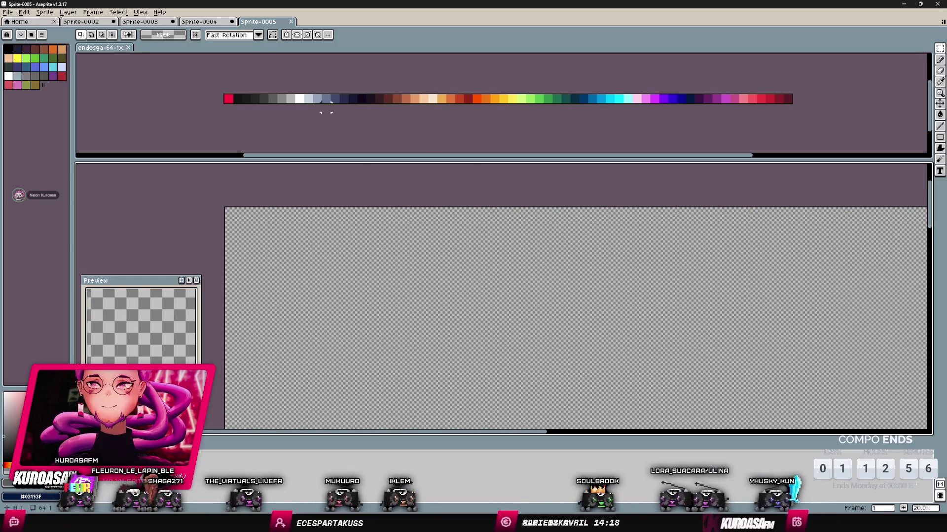
pyautogui.click(305, 95)
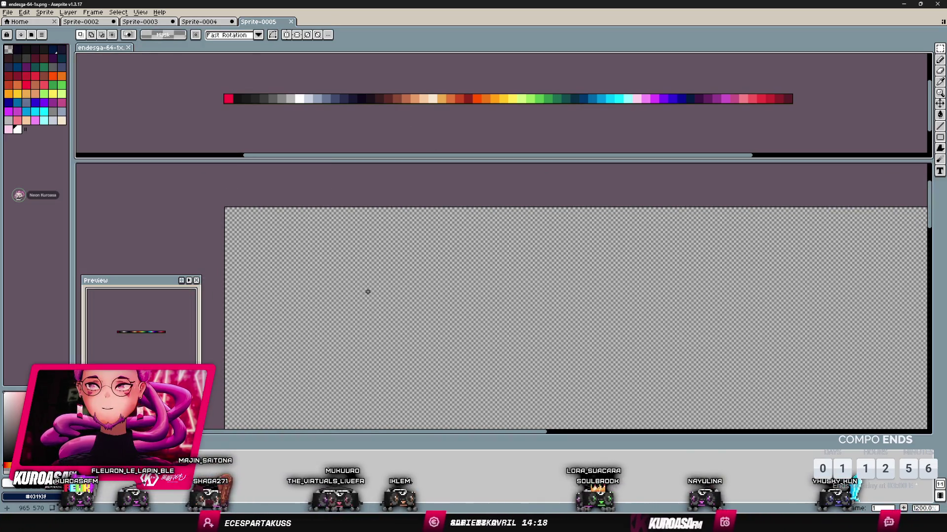
# - With the pencil, paint a white cloud blob near the top-left and extend it right
pyautogui.press('b')
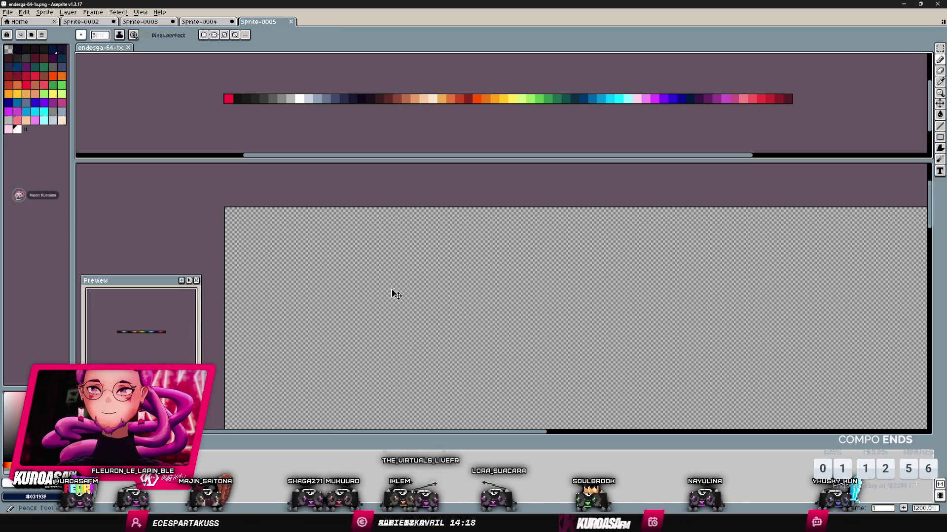
pyautogui.scroll(10, 390, 290)
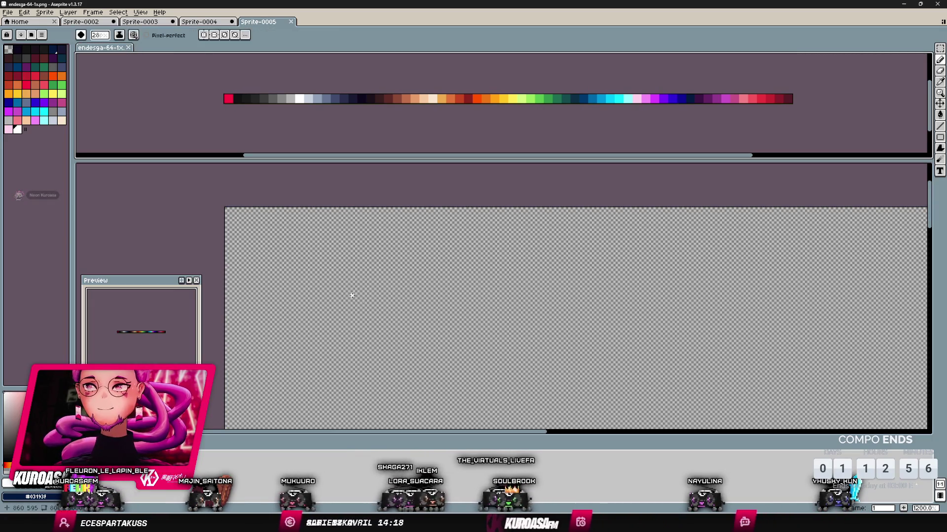
pyautogui.scroll(7, 352, 296)
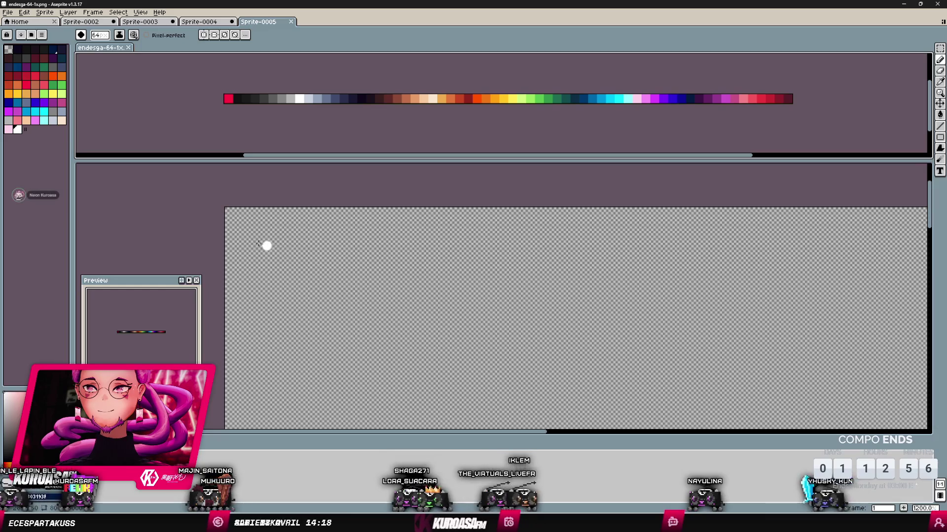
pyautogui.moveTo(256, 241)
pyautogui.mouseDown()
pyautogui.moveTo(270, 272)
pyautogui.moveTo(281, 260)
pyautogui.moveTo(259, 259)
pyautogui.moveTo(286, 285)
pyautogui.moveTo(308, 275)
pyautogui.moveTo(293, 285)
pyautogui.moveTo(309, 288)
pyautogui.mouseUp()
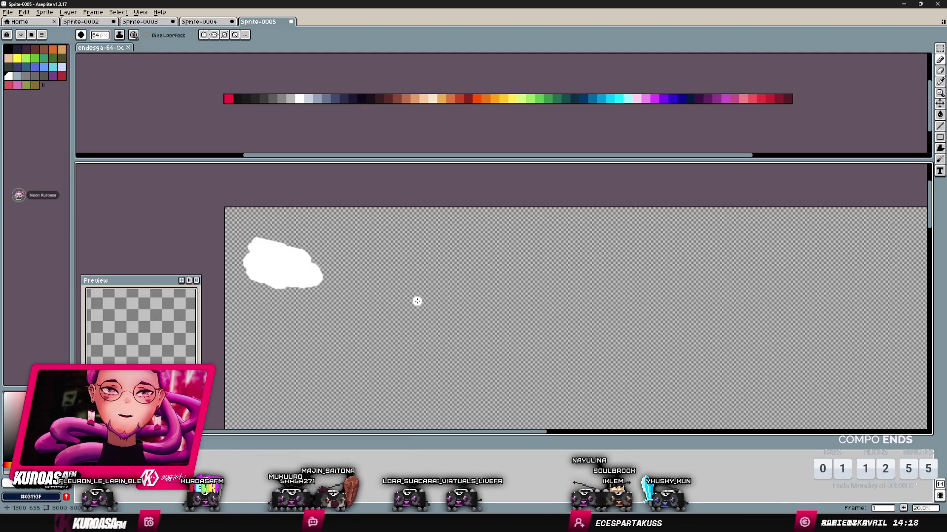
pyautogui.scroll(4, 300, 287)
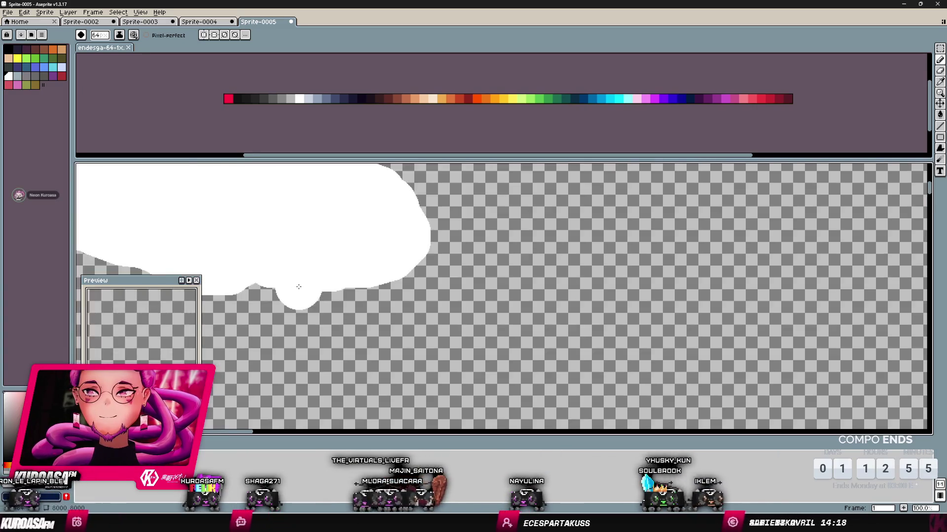
pyautogui.scroll(-3, 299, 287)
pyautogui.scroll(2, 424, 318)
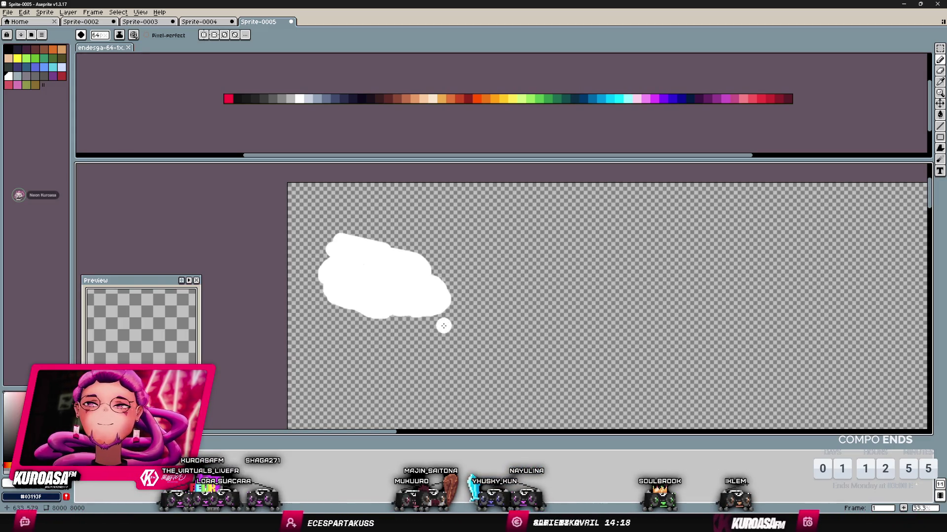
pyautogui.moveTo(432, 268); pyautogui.dragTo(439, 297)
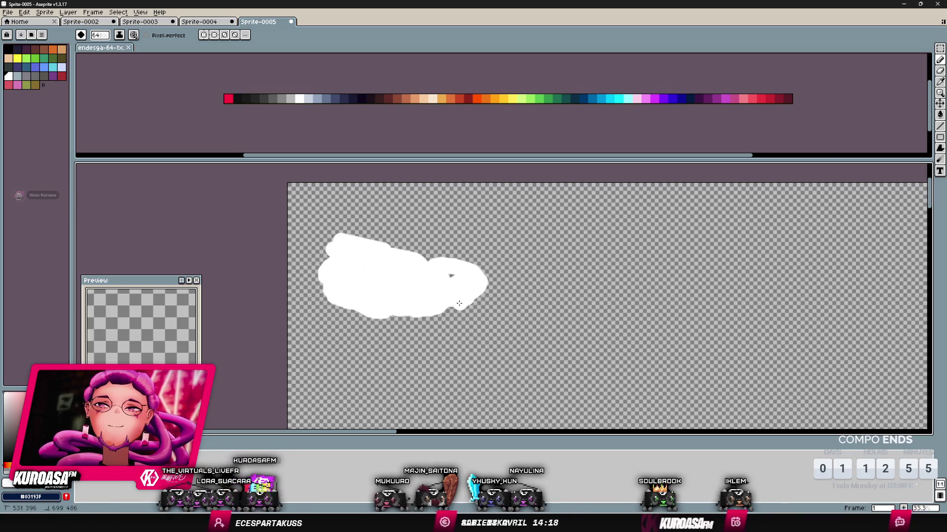
pyautogui.scroll(-1, 465, 305)
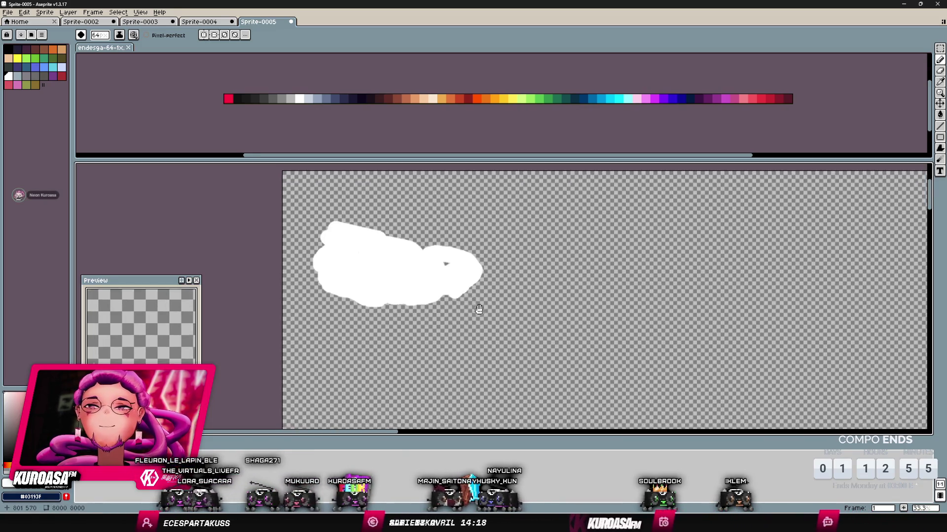
# - Add a lower-right lobe and wavy tail, thicken the loop, and fill its gaps white
pyautogui.moveTo(436, 303)
pyautogui.mouseDown()
pyautogui.moveTo(463, 295)
pyautogui.moveTo(449, 318)
pyautogui.mouseUp()
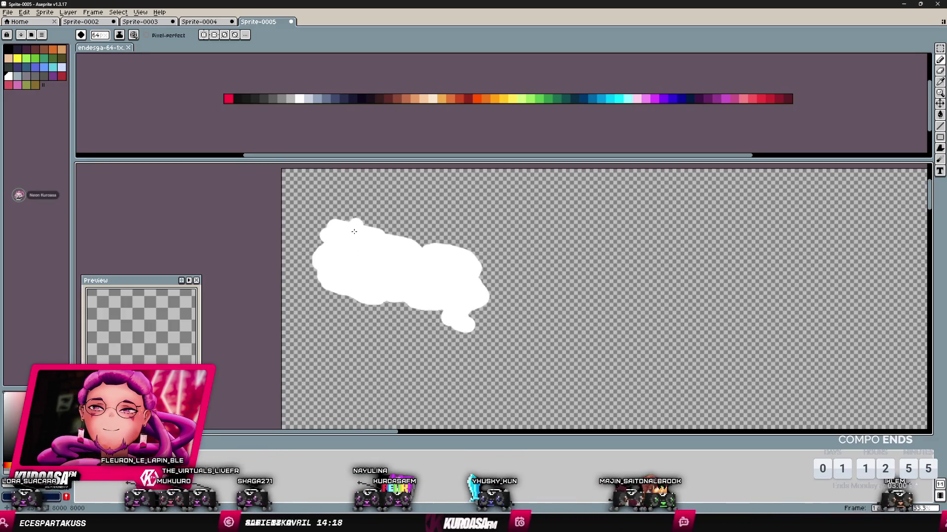
pyautogui.moveTo(474, 260)
pyautogui.mouseDown()
pyautogui.moveTo(485, 290)
pyautogui.moveTo(641, 335)
pyautogui.moveTo(614, 379)
pyautogui.moveTo(551, 376)
pyautogui.moveTo(454, 333)
pyautogui.mouseUp()
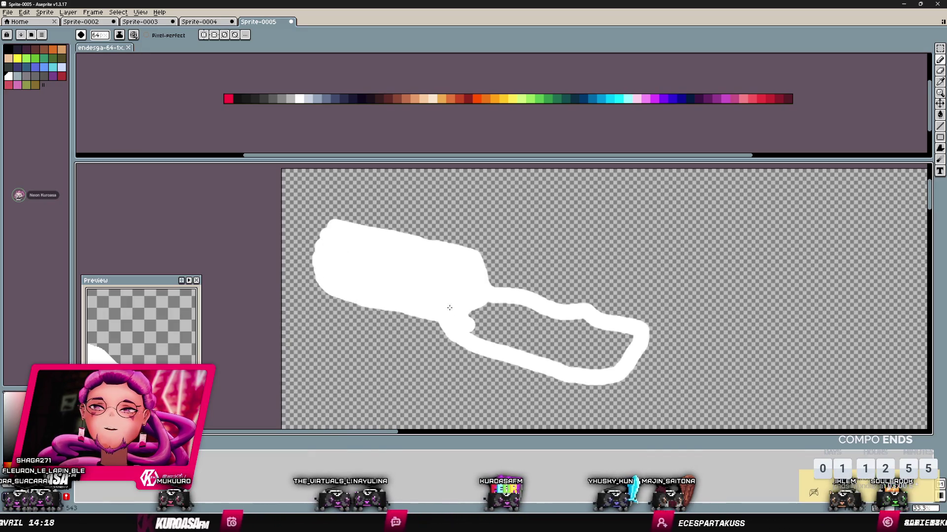
pyautogui.moveTo(489, 337)
pyautogui.mouseDown()
pyautogui.moveTo(604, 368)
pyautogui.moveTo(572, 325)
pyautogui.moveTo(490, 309)
pyautogui.moveTo(498, 326)
pyautogui.moveTo(572, 355)
pyautogui.moveTo(614, 346)
pyautogui.moveTo(507, 313)
pyautogui.moveTo(599, 349)
pyautogui.moveTo(575, 334)
pyautogui.moveTo(576, 373)
pyautogui.moveTo(575, 315)
pyautogui.moveTo(614, 335)
pyautogui.moveTo(483, 402)
pyautogui.moveTo(424, 402)
pyautogui.moveTo(393, 381)
pyautogui.moveTo(551, 345)
pyautogui.mouseUp()
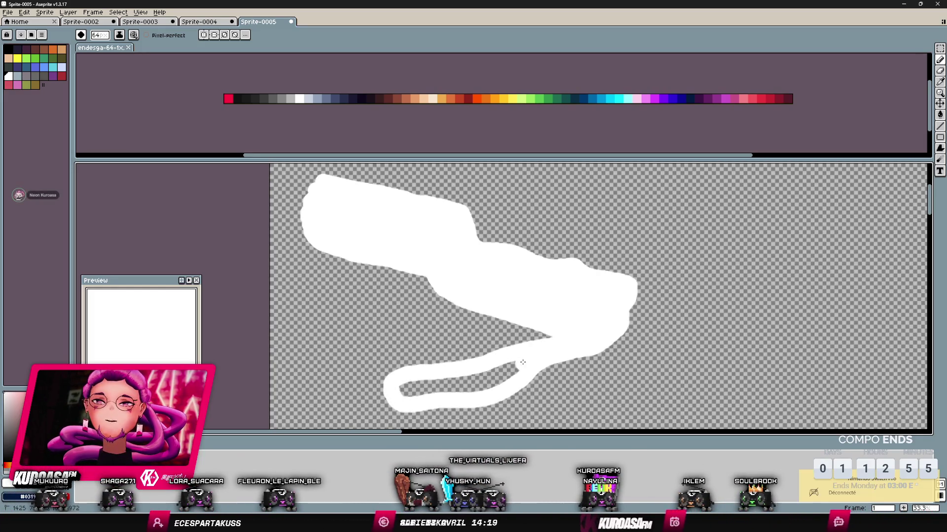
pyautogui.moveTo(505, 365)
pyautogui.mouseDown()
pyautogui.moveTo(494, 381)
pyautogui.moveTo(430, 387)
pyautogui.moveTo(473, 392)
pyautogui.mouseUp()
pyautogui.moveTo(539, 346); pyautogui.dragTo(538, 321)
pyautogui.hscroll(-2, 350, 205)
pyautogui.scroll(-3, 394, 276)
pyautogui.hscroll(-2, 434, 344)
pyautogui.moveTo(437, 343)
pyautogui.mouseDown()
pyautogui.moveTo(399, 308)
pyautogui.moveTo(433, 389)
pyautogui.mouseUp()
pyautogui.click(118, 12)
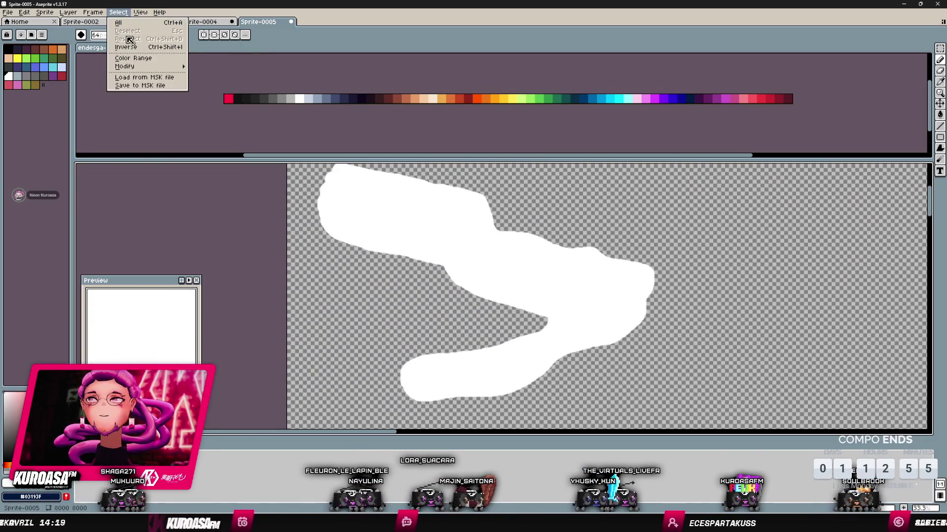
# - Set the grid to offset X 0, Y 0 with 1920 × 720 cells
pyautogui.moveTo(141, 12)
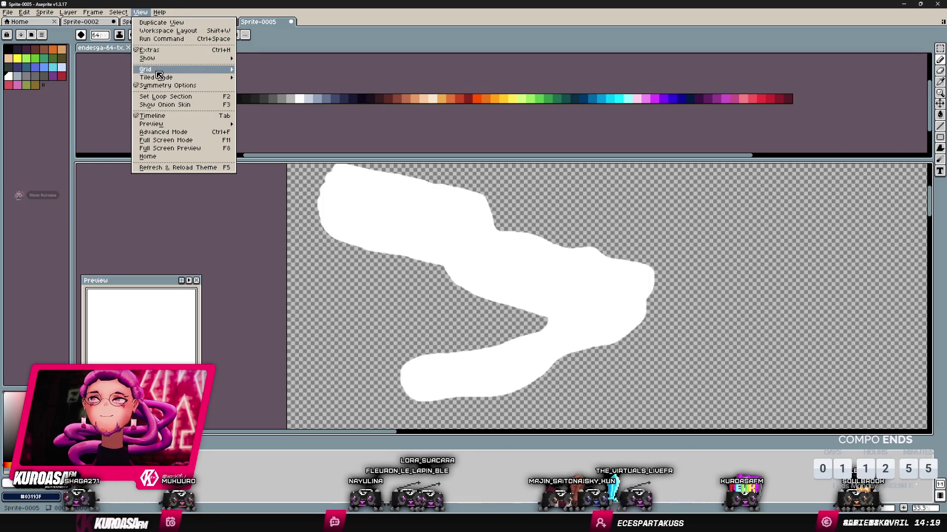
pyautogui.moveTo(159, 72)
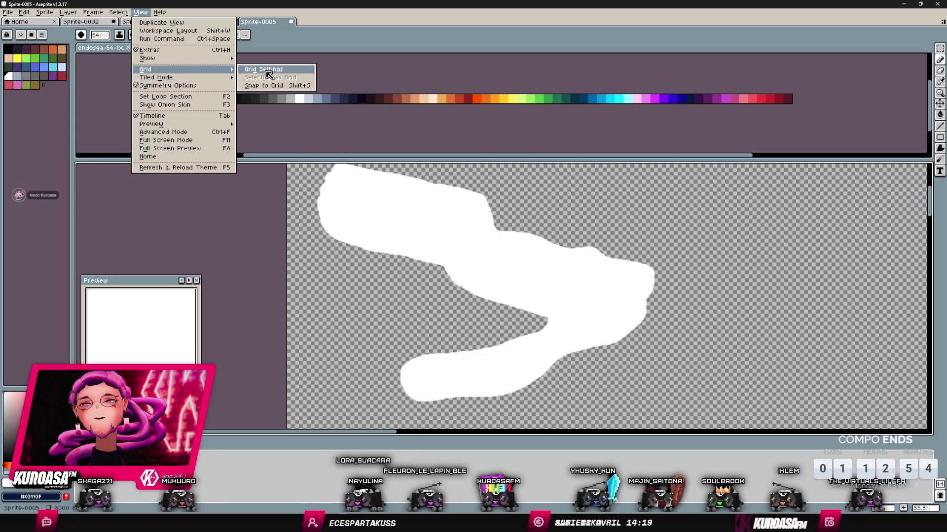
pyautogui.click(249, 69)
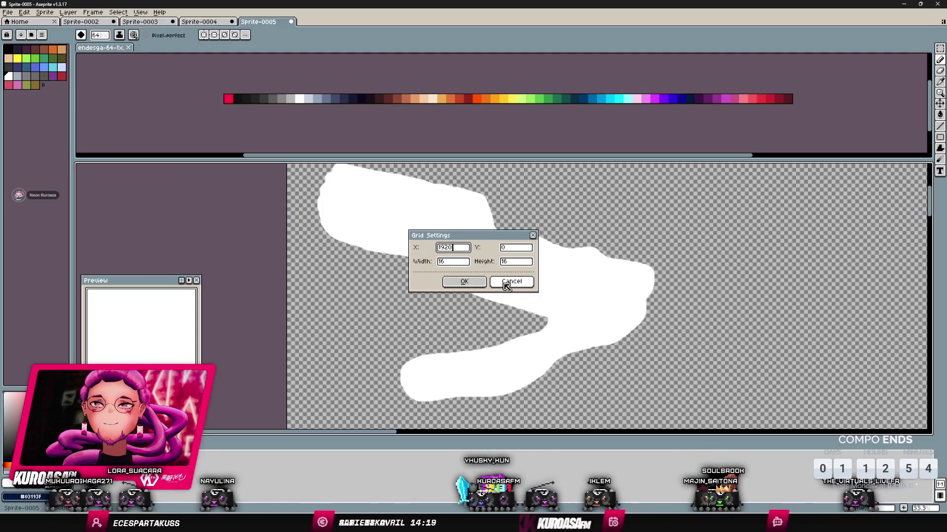
pyautogui.write('0')
pyautogui.press('Tab')
pyautogui.press('Tab')
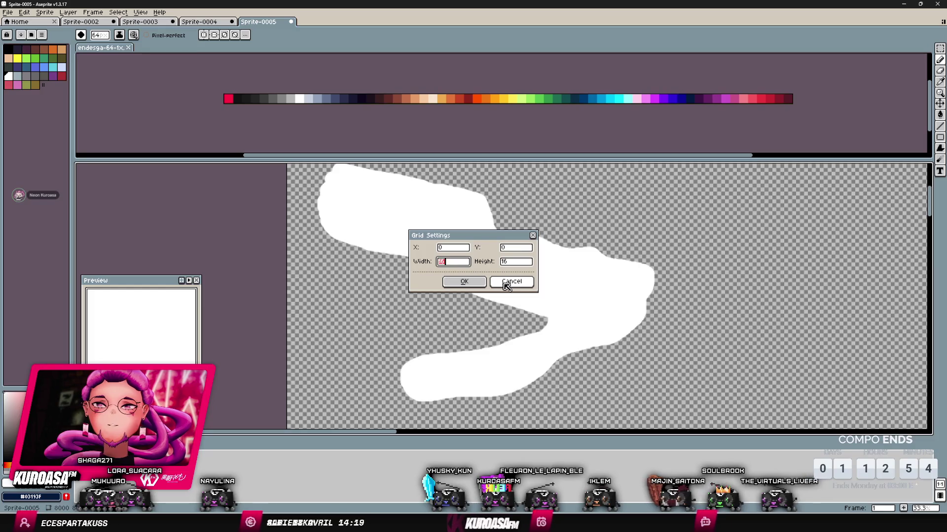
pyautogui.write('1920')
pyautogui.press('Tab')
pyautogui.write('10')
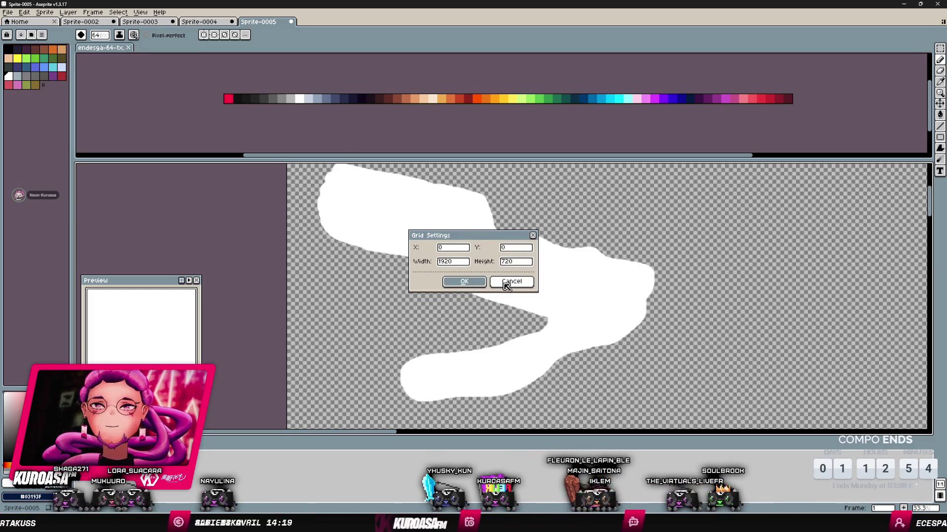
pyautogui.press('Return')
pyautogui.scroll(-3, 513, 282)
# - Undo a stray white dab, shrink the brush to 38, and paint a white loop off the top
pyautogui.moveTo(528, 293)
pyautogui.mouseDown()
pyautogui.moveTo(346, 214)
pyautogui.moveTo(460, 281)
pyautogui.moveTo(441, 308)
pyautogui.mouseUp()
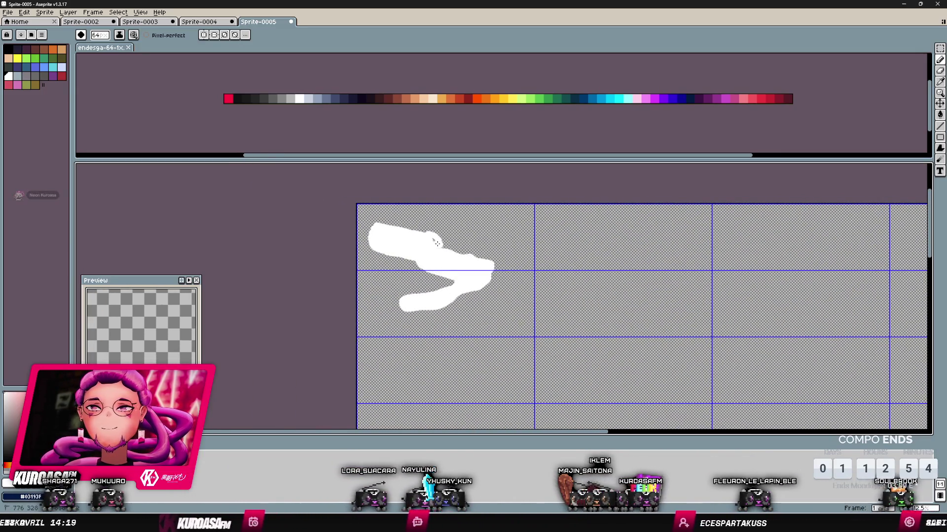
pyautogui.moveTo(439, 244); pyautogui.dragTo(462, 250)
pyautogui.hotkey('ctrl', 'z')
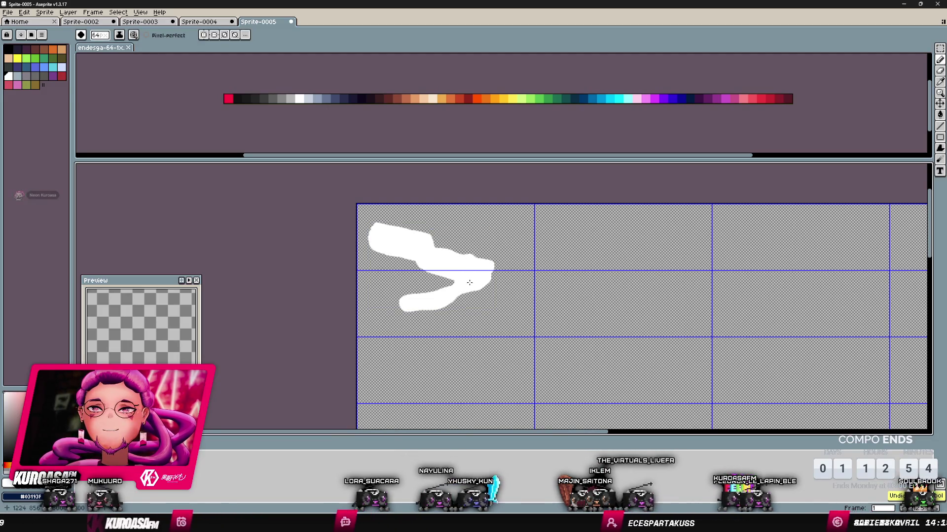
pyautogui.click(104, 35)
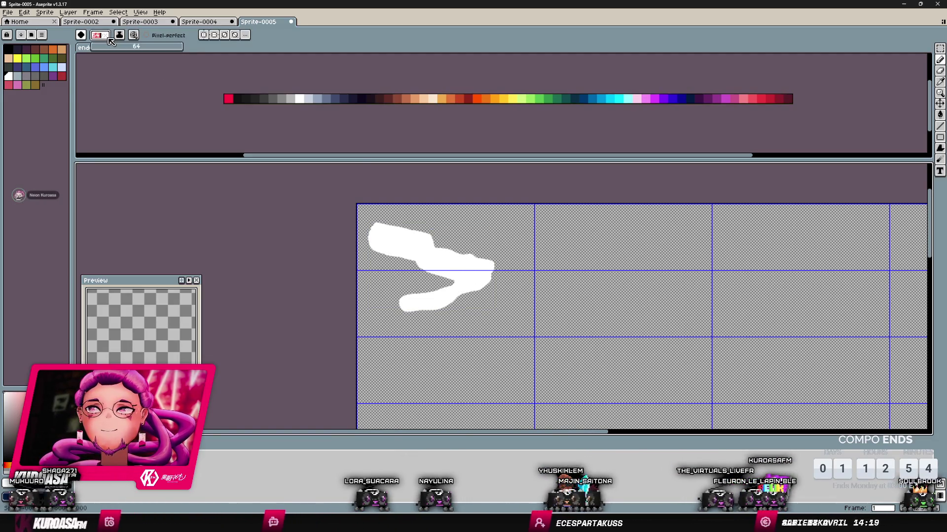
pyautogui.write('12')
pyautogui.moveTo(111, 46); pyautogui.dragTo(175, 52)
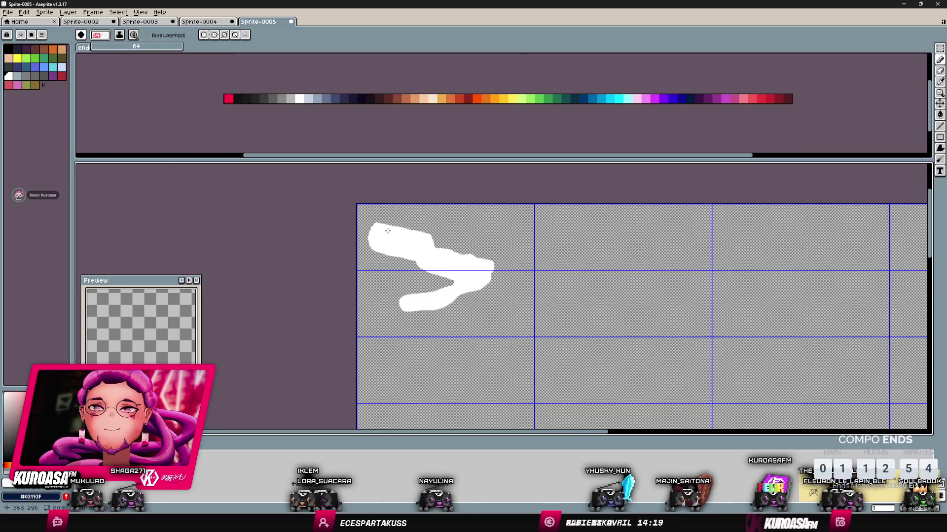
pyautogui.click(412, 224)
pyautogui.moveTo(396, 217)
pyautogui.mouseDown()
pyautogui.moveTo(481, 228)
pyautogui.moveTo(507, 264)
pyautogui.moveTo(485, 241)
pyautogui.moveTo(409, 221)
pyautogui.moveTo(425, 232)
pyautogui.mouseUp()
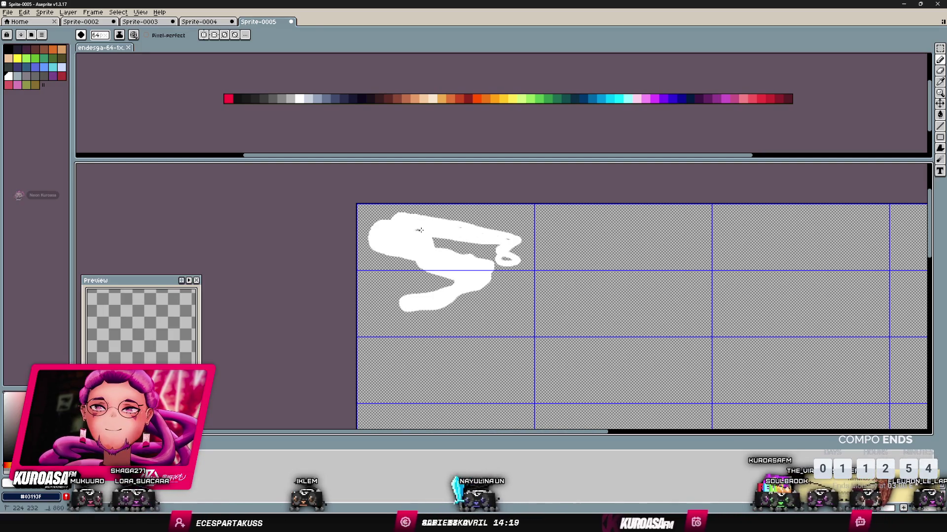
# - With the Contour tool, fill new white areas along and beneath the shape's bottom
pyautogui.click(941, 159)
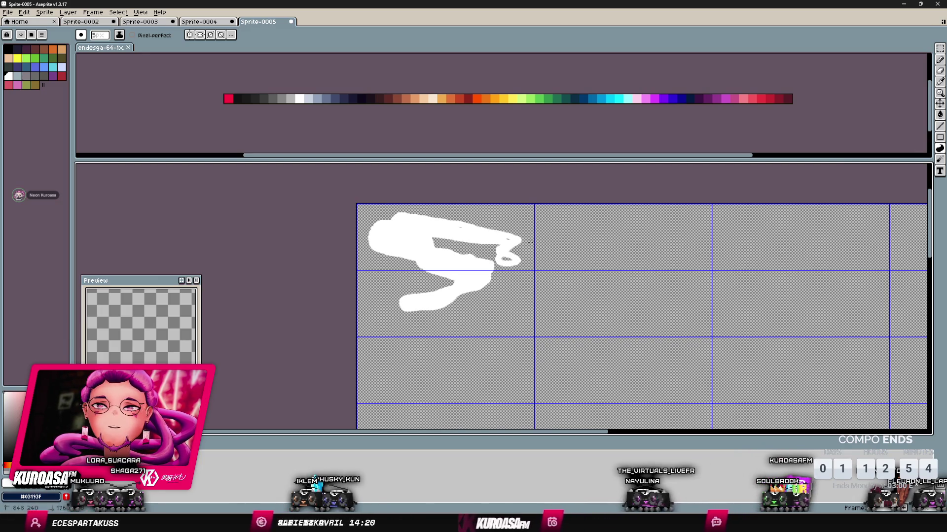
pyautogui.moveTo(486, 306); pyautogui.dragTo(446, 299)
pyautogui.moveTo(422, 249); pyautogui.dragTo(454, 244)
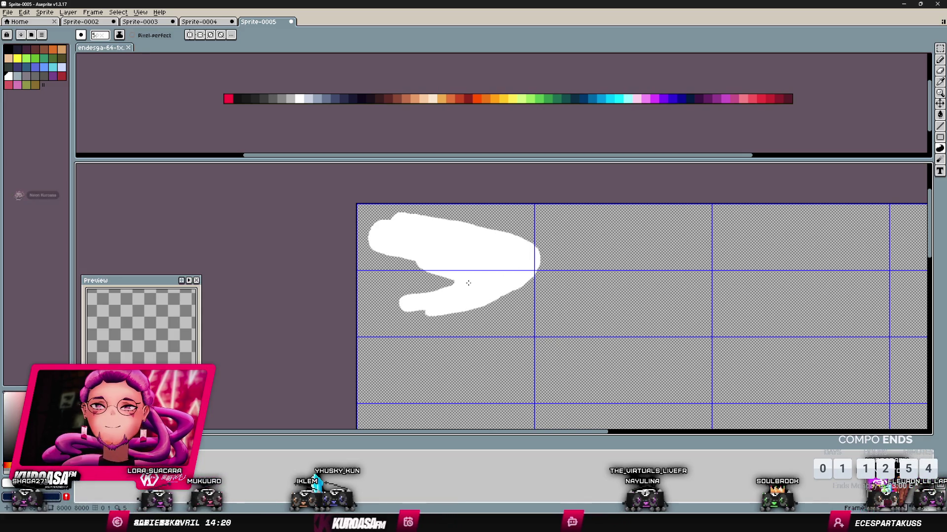
pyautogui.moveTo(383, 337)
pyautogui.mouseDown()
pyautogui.moveTo(442, 394)
pyautogui.moveTo(438, 315)
pyautogui.moveTo(378, 331)
pyautogui.moveTo(412, 346)
pyautogui.mouseUp()
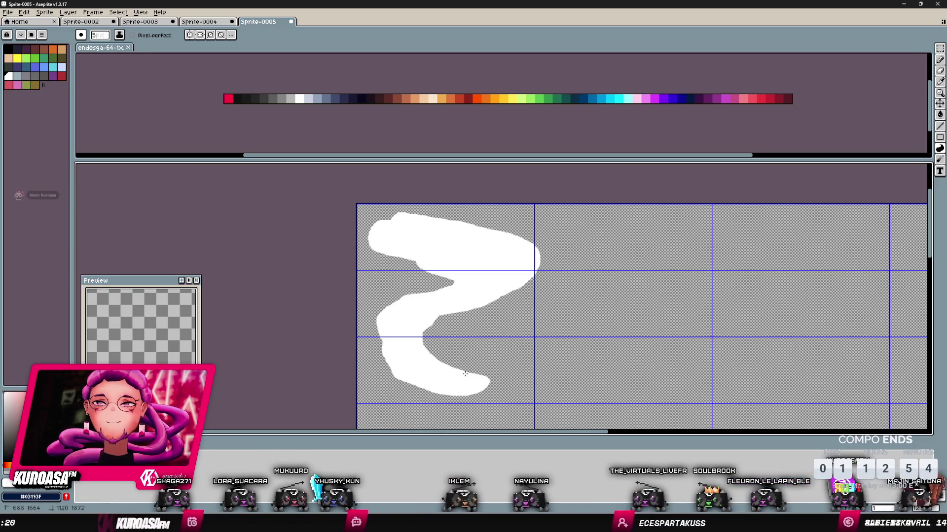
pyautogui.moveTo(561, 324)
pyautogui.mouseDown()
pyautogui.moveTo(717, 306)
pyautogui.moveTo(737, 412)
pyautogui.moveTo(597, 425)
pyautogui.moveTo(488, 398)
pyautogui.moveTo(475, 385)
pyautogui.mouseUp()
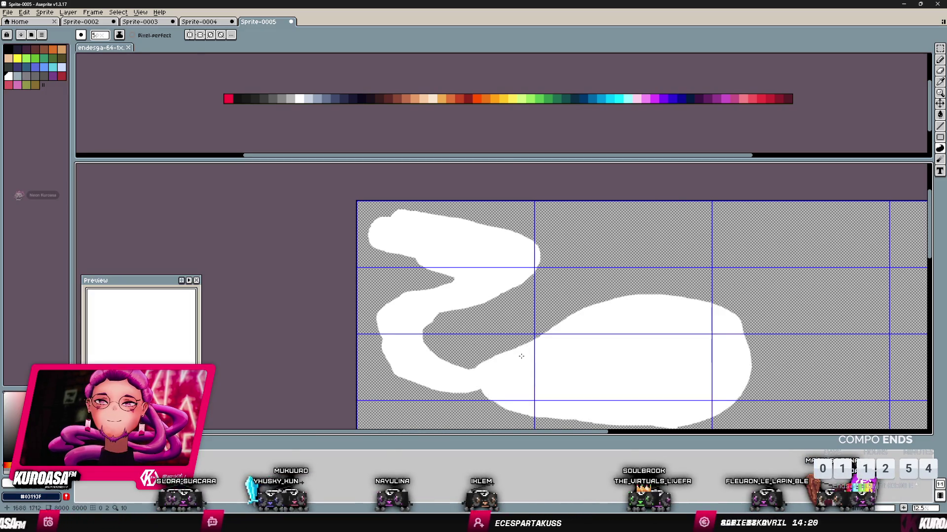
# - Fill a white arc to the right, the cloud's lower body, and a new up-right bulge
pyautogui.moveTo(533, 301); pyautogui.dragTo(667, 272)
pyautogui.moveTo(716, 324); pyautogui.dragTo(656, 346)
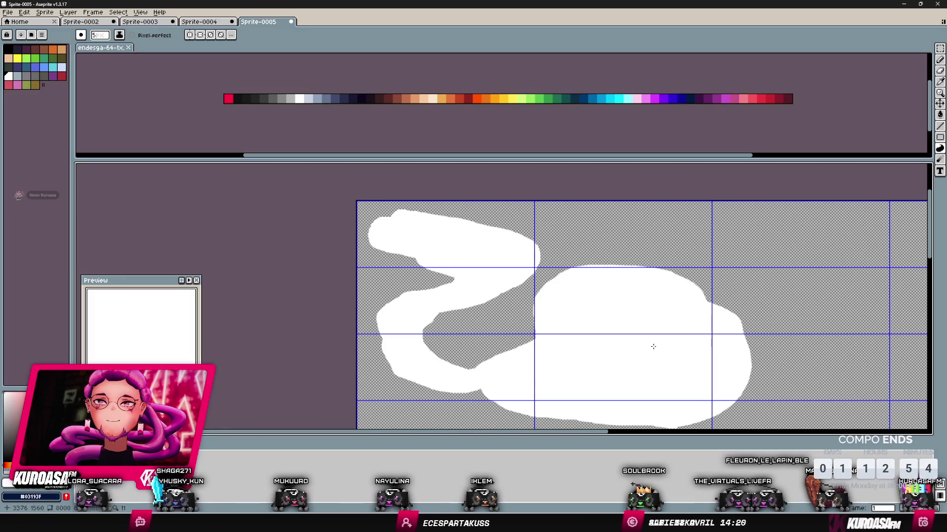
pyautogui.moveTo(594, 367)
pyautogui.mouseDown()
pyautogui.moveTo(562, 313)
pyautogui.moveTo(513, 281)
pyautogui.moveTo(551, 266)
pyautogui.mouseUp()
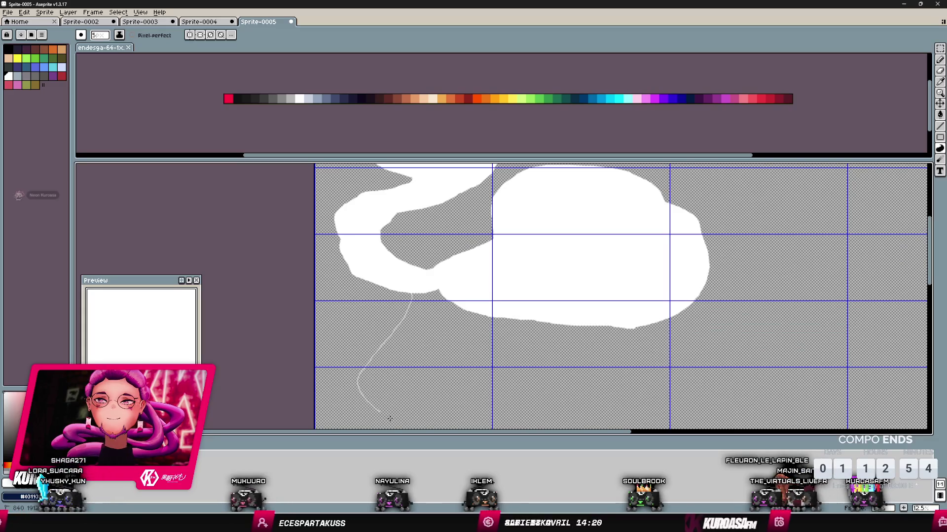
pyautogui.moveTo(386, 416); pyautogui.dragTo(529, 415)
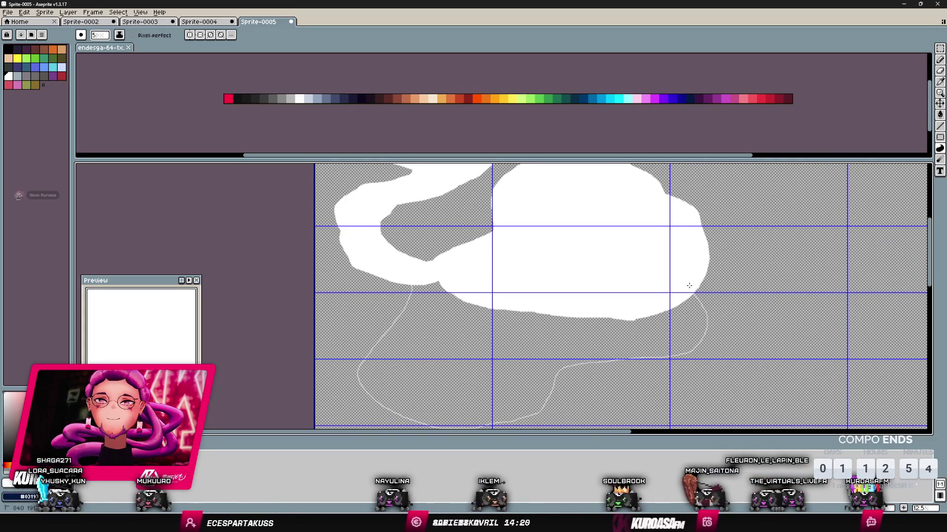
pyautogui.moveTo(619, 342)
pyautogui.mouseDown()
pyautogui.moveTo(566, 277)
pyautogui.moveTo(545, 325)
pyautogui.moveTo(564, 374)
pyautogui.moveTo(530, 292)
pyautogui.moveTo(456, 243)
pyautogui.mouseUp()
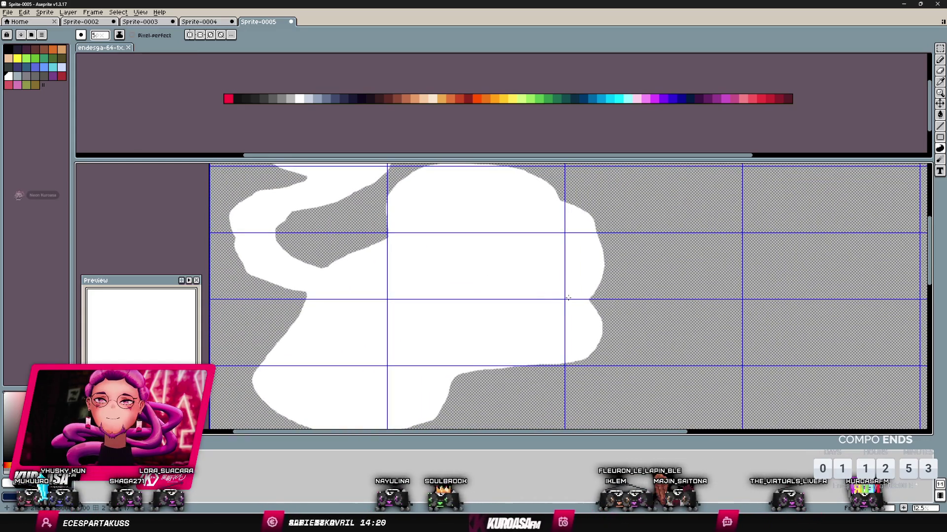
pyautogui.moveTo(591, 298)
pyautogui.mouseDown()
pyautogui.moveTo(724, 237)
pyautogui.moveTo(719, 204)
pyautogui.moveTo(582, 200)
pyautogui.mouseUp()
pyautogui.moveTo(558, 232); pyautogui.dragTo(575, 311)
pyautogui.scroll(1, 473, 339)
pyautogui.scroll(-1, 473, 338)
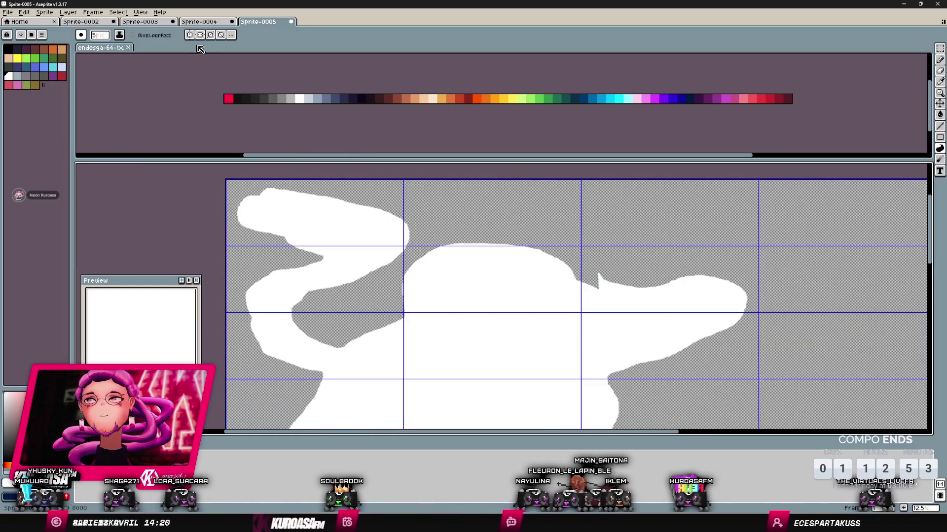
pyautogui.click(118, 13)
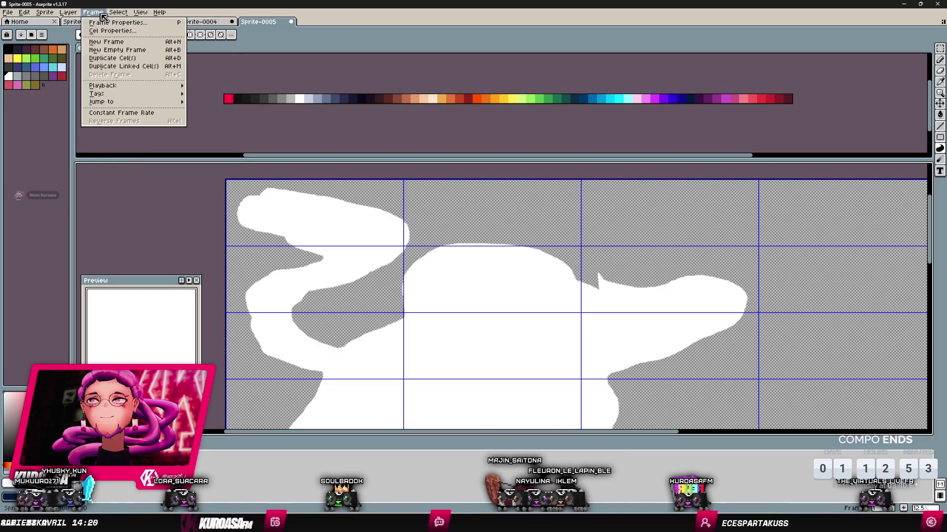
# - Narrow the grid cells to 1280 wide, keeping the 720 height
pyautogui.moveTo(172, 73)
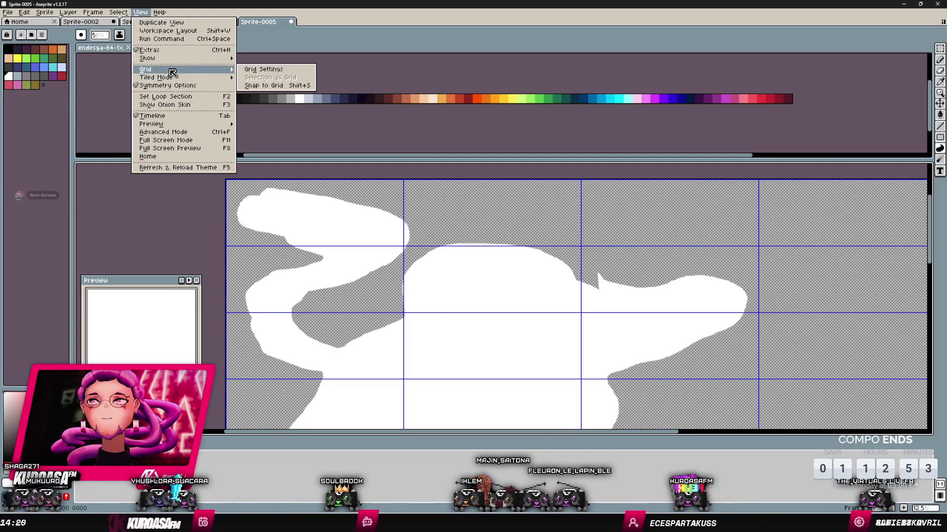
pyautogui.click(262, 70)
pyautogui.click(466, 264)
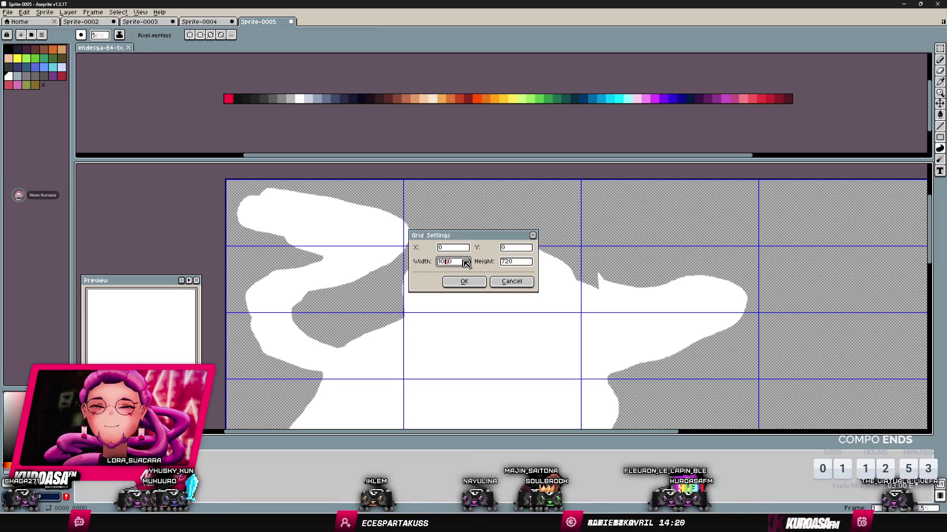
pyautogui.write('2')
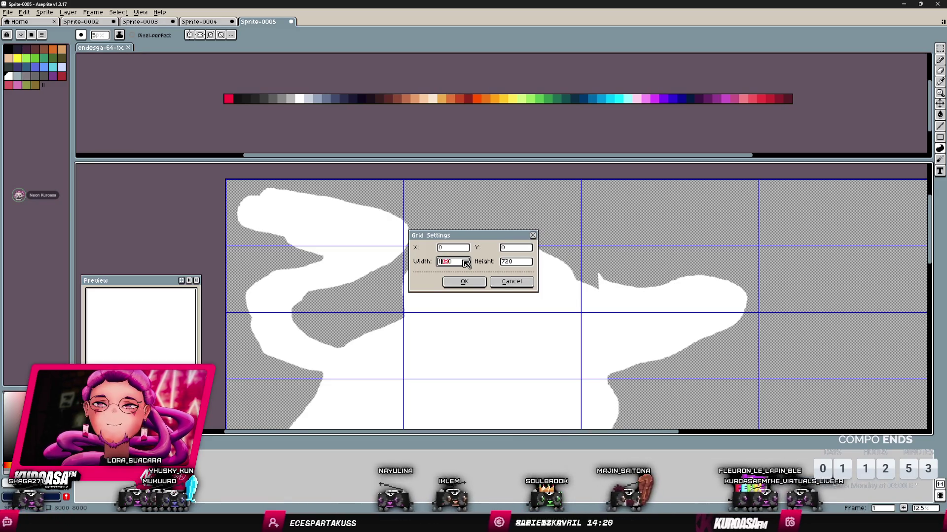
pyautogui.press('Return')
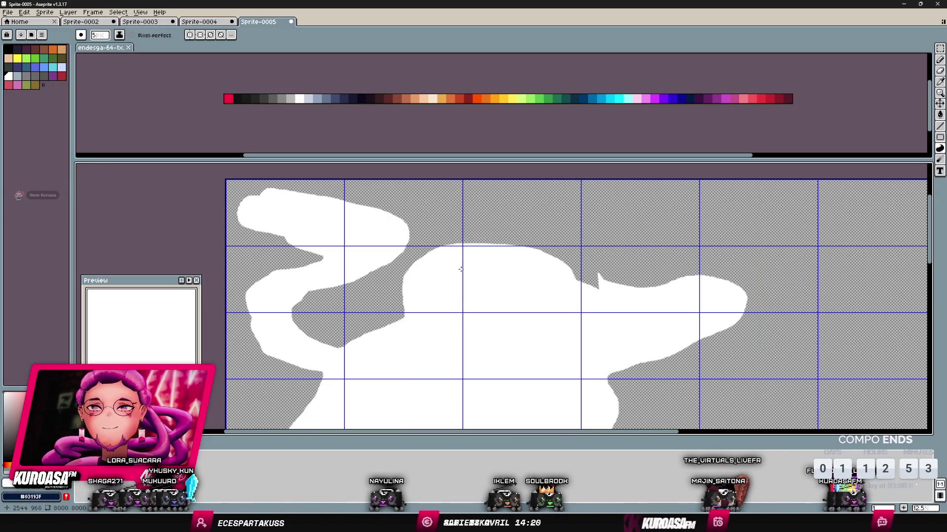
pyautogui.hscroll(-3, 463, 259)
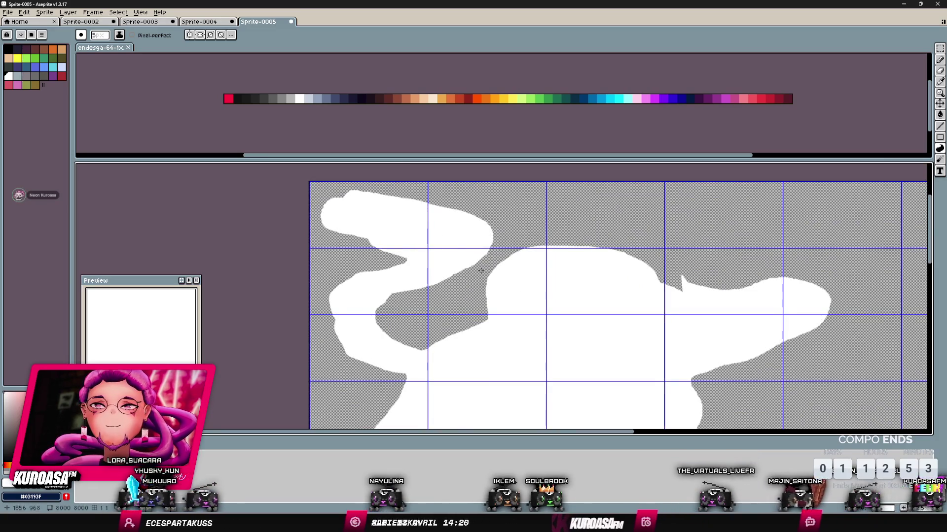
pyautogui.moveTo(513, 281)
pyautogui.mouseDown()
pyautogui.moveTo(501, 241)
pyautogui.moveTo(469, 247)
pyautogui.moveTo(500, 270)
pyautogui.mouseUp()
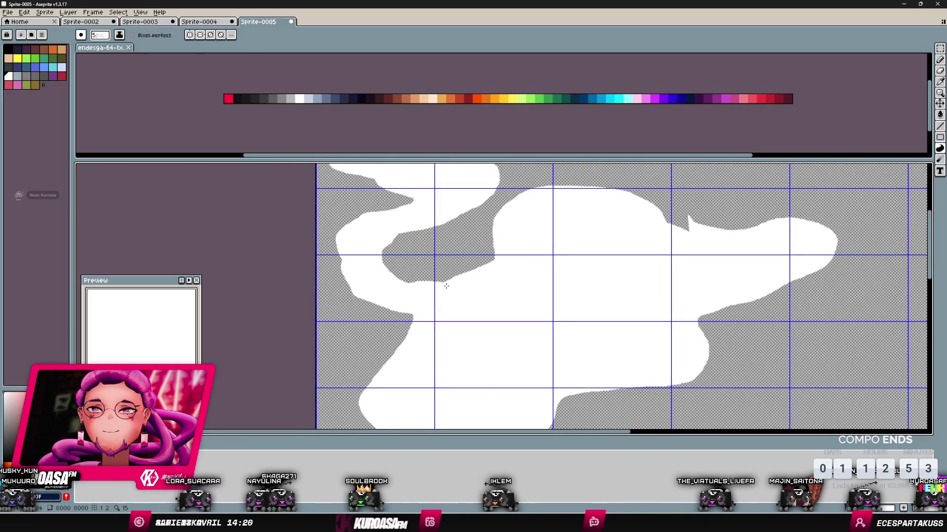
# - Outline and fill a white arm across the cloud's upper right, closing its small notch
pyautogui.scroll(3, 445, 286)
pyautogui.moveTo(441, 287)
pyautogui.mouseDown()
pyautogui.moveTo(458, 327)
pyautogui.moveTo(353, 281)
pyautogui.mouseUp()
pyautogui.moveTo(578, 276); pyautogui.dragTo(484, 286)
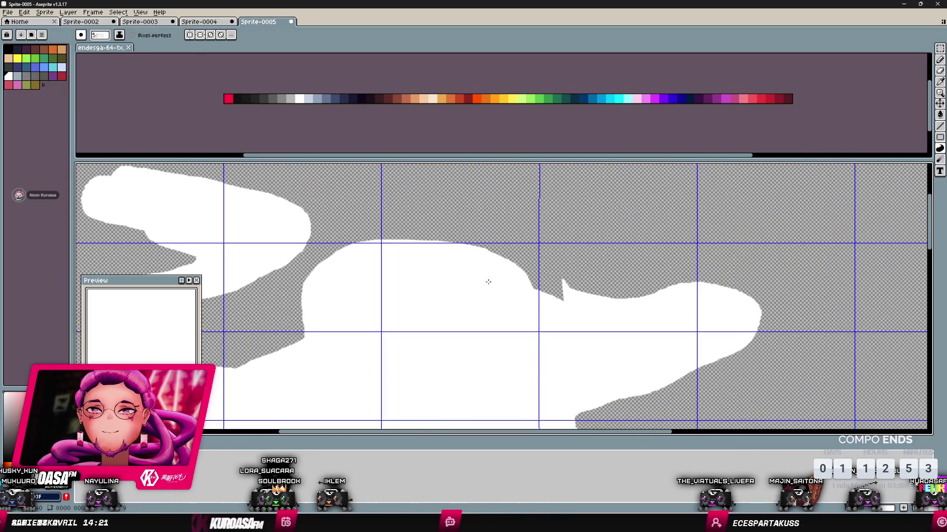
pyautogui.moveTo(709, 284); pyautogui.dragTo(533, 275)
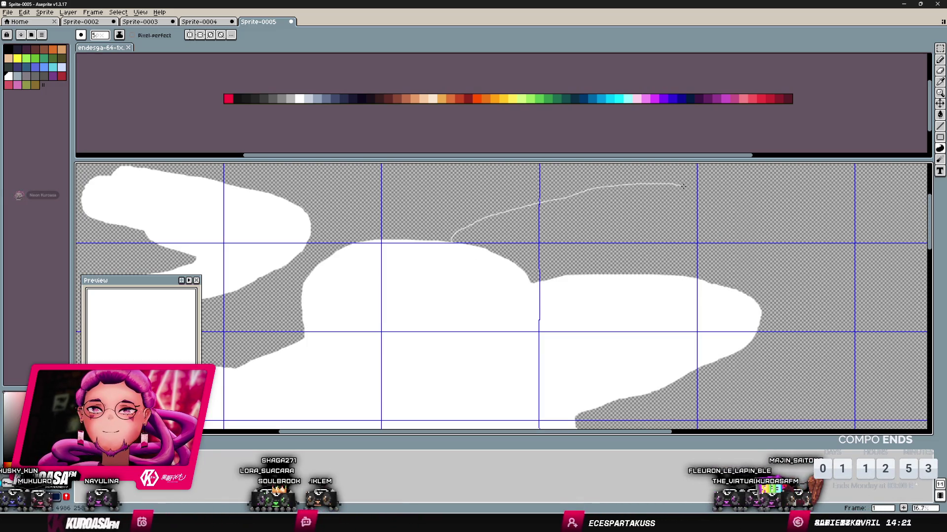
pyautogui.moveTo(507, 260); pyautogui.dragTo(508, 261)
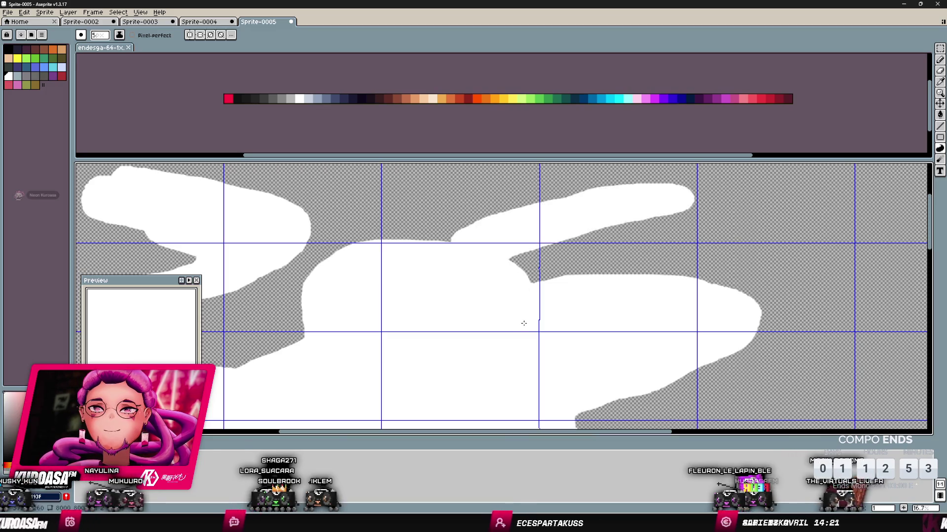
pyautogui.scroll(-3, 518, 277)
pyautogui.scroll(-1, 534, 258)
pyautogui.scroll(-2, 534, 272)
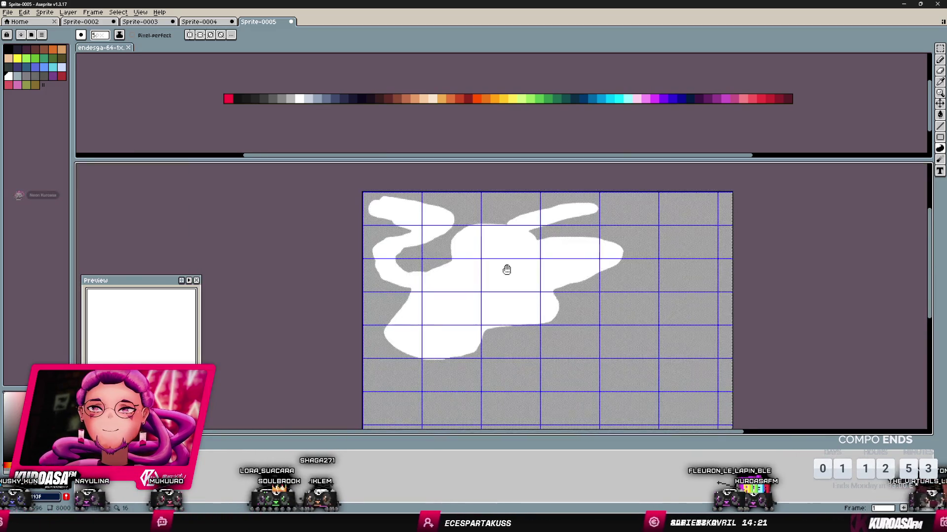
# - Fill new white areas at the cloud's lower right and along its right edge
pyautogui.scroll(-1, 508, 256)
pyautogui.moveTo(403, 312)
pyautogui.mouseDown()
pyautogui.moveTo(415, 321)
pyautogui.moveTo(389, 392)
pyautogui.moveTo(502, 422)
pyautogui.moveTo(517, 390)
pyautogui.moveTo(483, 329)
pyautogui.moveTo(494, 365)
pyautogui.moveTo(627, 360)
pyautogui.moveTo(651, 404)
pyautogui.mouseUp()
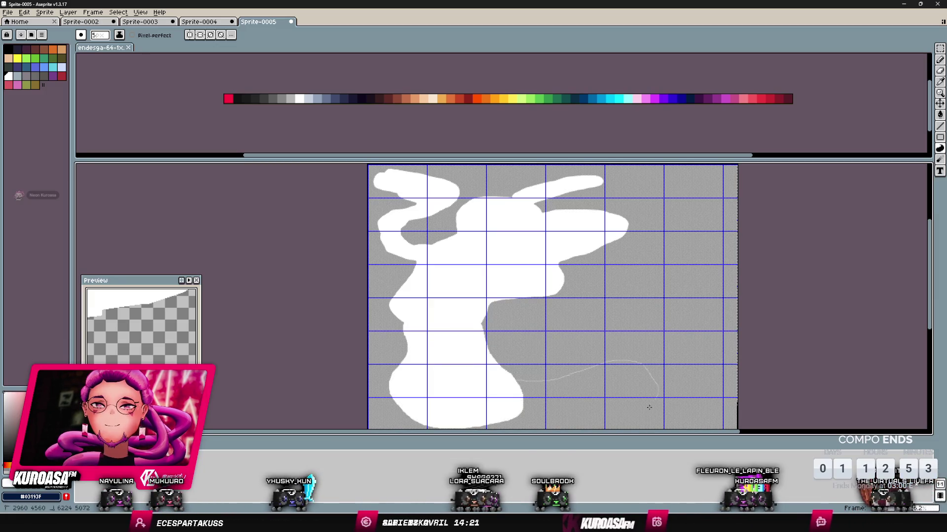
pyautogui.moveTo(496, 410); pyautogui.dragTo(495, 411)
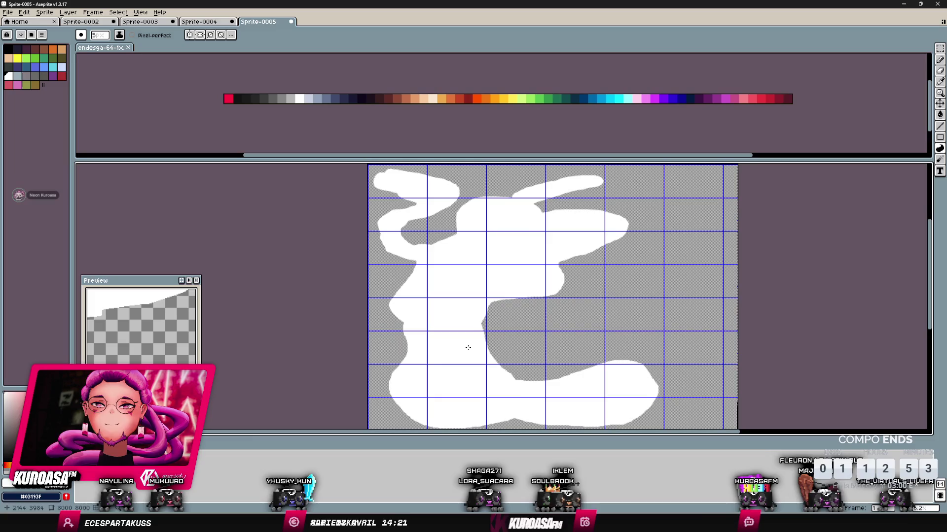
pyautogui.moveTo(496, 288)
pyautogui.mouseDown()
pyautogui.moveTo(459, 332)
pyautogui.moveTo(478, 319)
pyautogui.mouseUp()
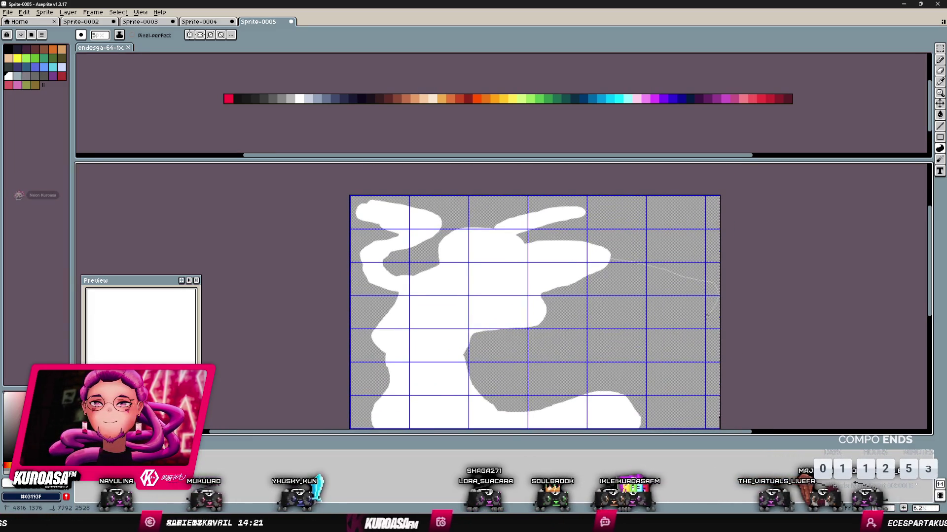
pyautogui.moveTo(708, 315); pyautogui.dragTo(618, 309)
pyautogui.moveTo(537, 320); pyautogui.dragTo(537, 321)
pyautogui.moveTo(597, 343)
pyautogui.mouseDown()
pyautogui.moveTo(581, 285)
pyautogui.moveTo(592, 317)
pyautogui.moveTo(597, 311)
pyautogui.mouseUp()
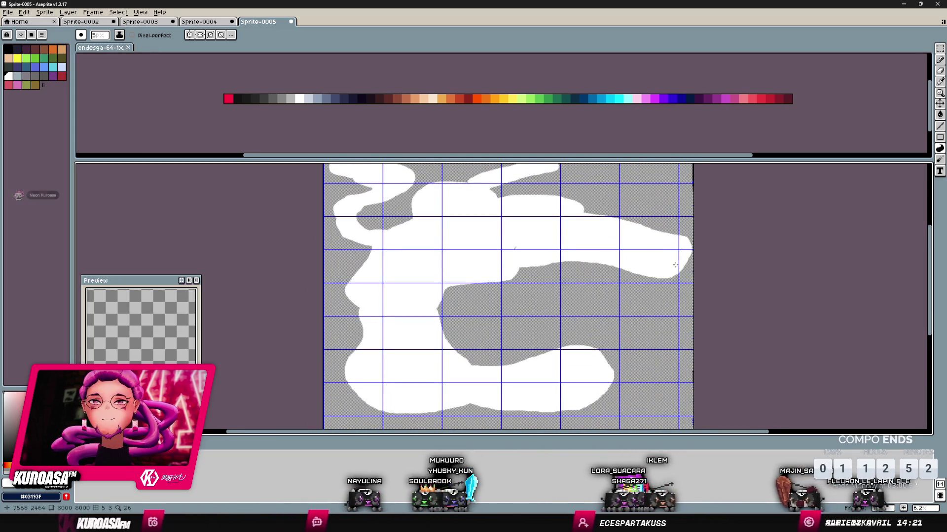
# - Fill the area below the right tip and a white strip running down-left from it
pyautogui.moveTo(680, 274)
pyautogui.mouseDown()
pyautogui.moveTo(668, 312)
pyautogui.moveTo(628, 340)
pyautogui.mouseUp()
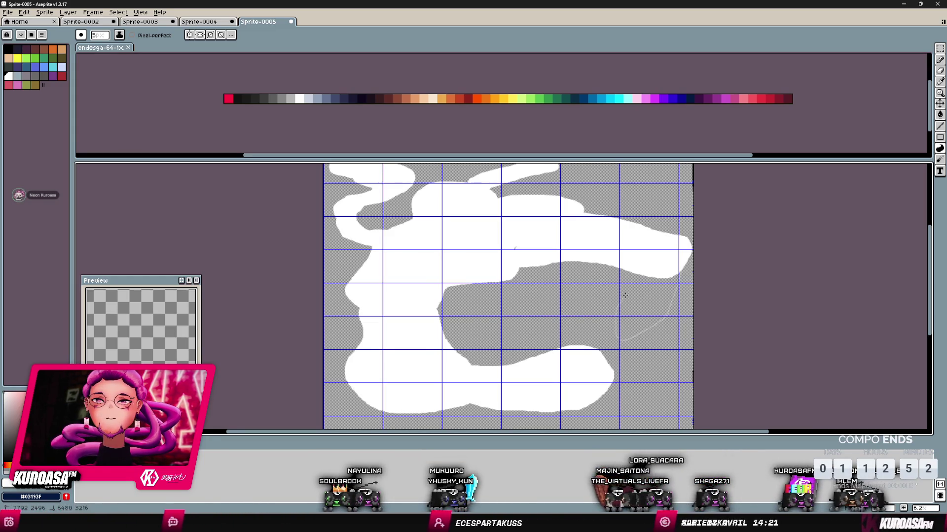
pyautogui.moveTo(643, 253); pyautogui.dragTo(643, 253)
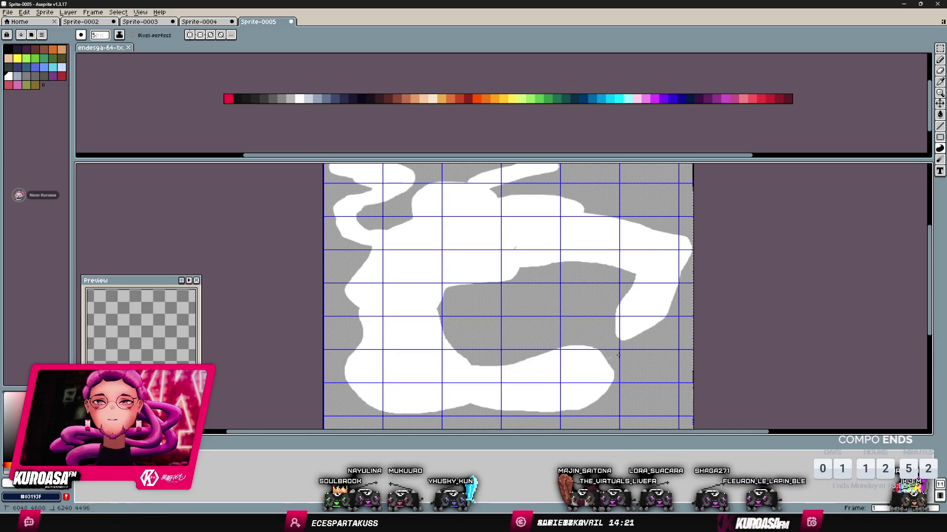
pyautogui.moveTo(673, 343); pyautogui.dragTo(611, 365)
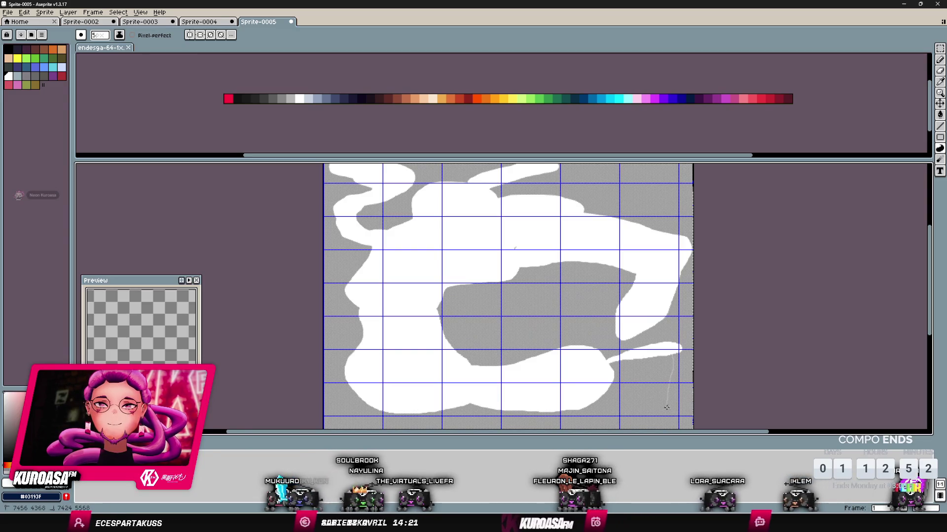
pyautogui.moveTo(672, 408); pyautogui.dragTo(661, 378)
pyautogui.moveTo(660, 378)
pyautogui.mouseDown()
pyautogui.moveTo(658, 302)
pyautogui.moveTo(639, 345)
pyautogui.mouseUp()
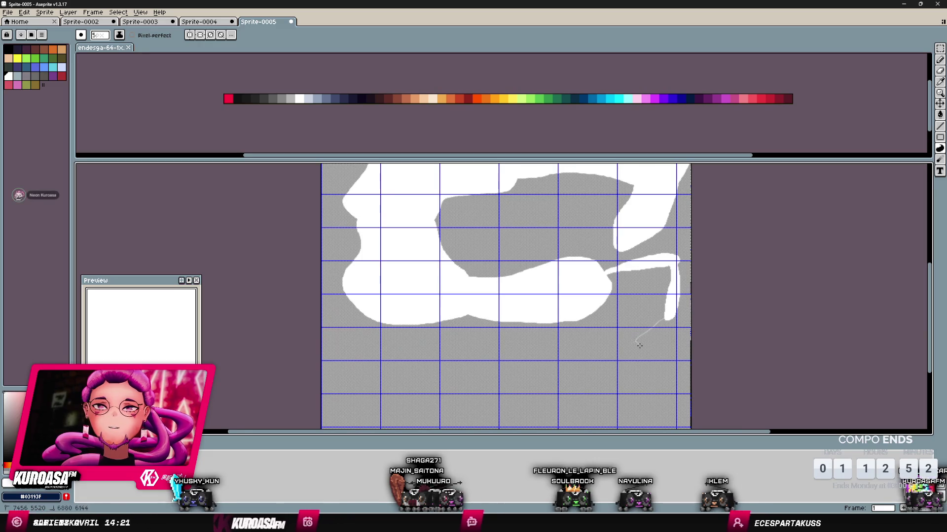
pyautogui.moveTo(672, 315); pyautogui.dragTo(671, 316)
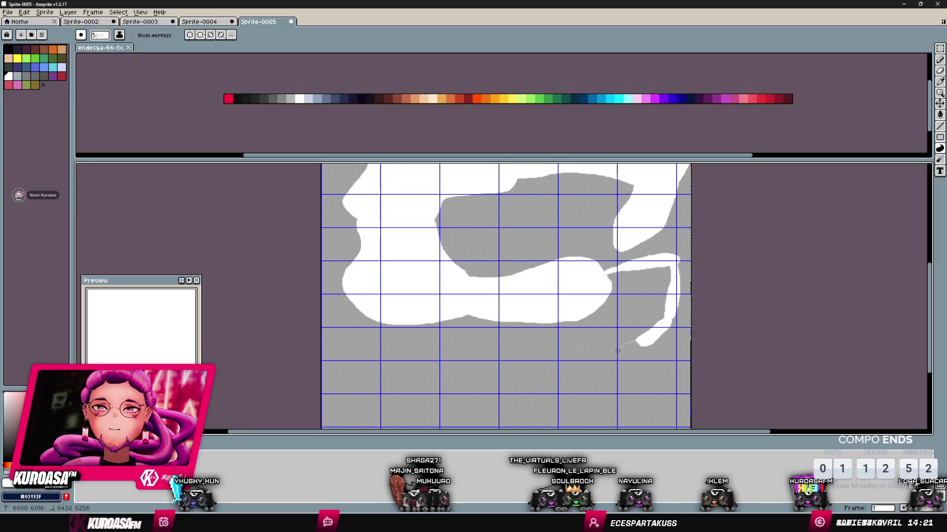
pyautogui.moveTo(647, 345); pyautogui.dragTo(632, 413)
pyautogui.scroll(1, 624, 387)
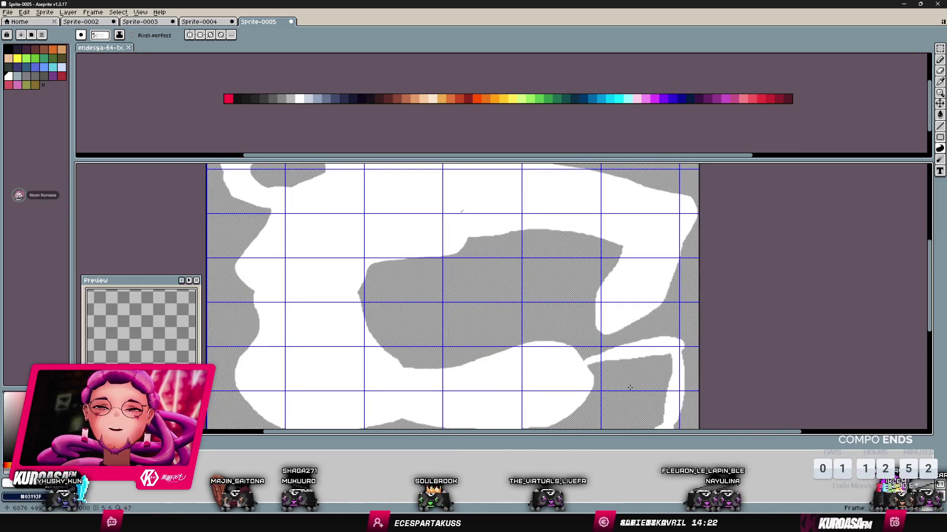
pyautogui.moveTo(605, 387); pyautogui.dragTo(617, 367)
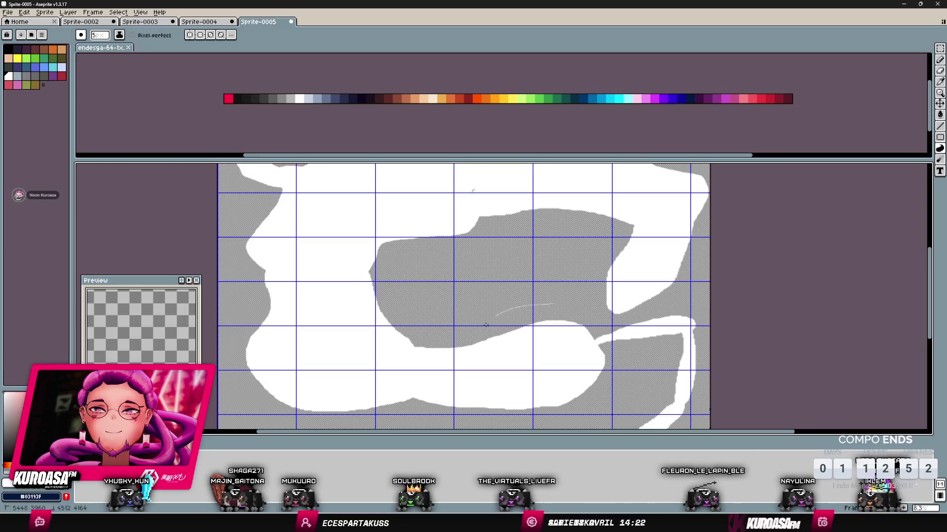
# - Undo a stray middle fill, then add a broad white band across the lower canvas
pyautogui.moveTo(590, 418)
pyautogui.mouseDown()
pyautogui.moveTo(634, 354)
pyautogui.moveTo(562, 306)
pyautogui.moveTo(545, 308)
pyautogui.mouseUp()
pyautogui.hotkey('ctrl', 'z')
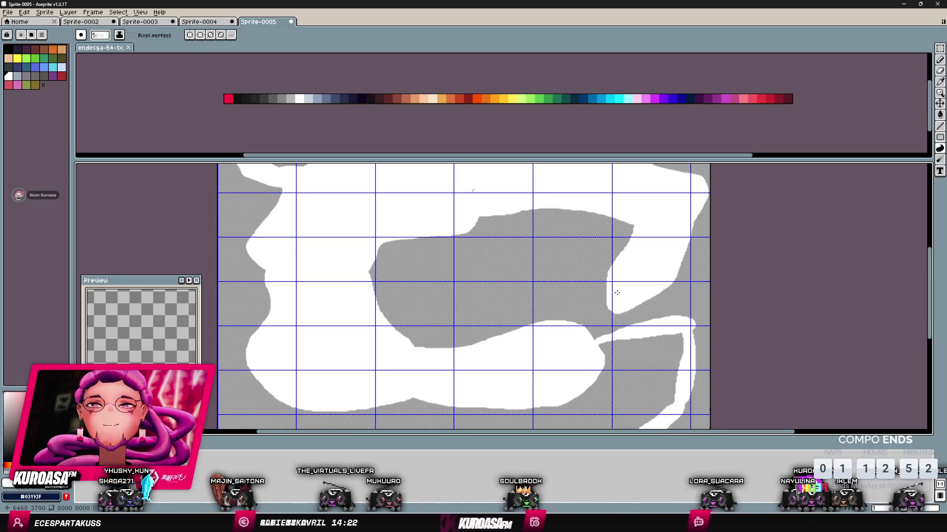
pyautogui.scroll(3, 611, 293)
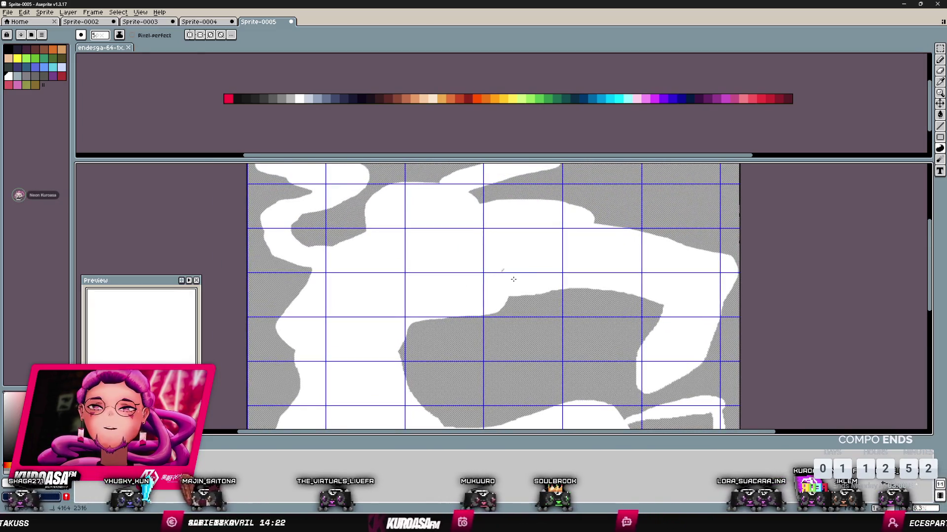
pyautogui.scroll(2, 517, 271)
pyautogui.scroll(-6, 538, 321)
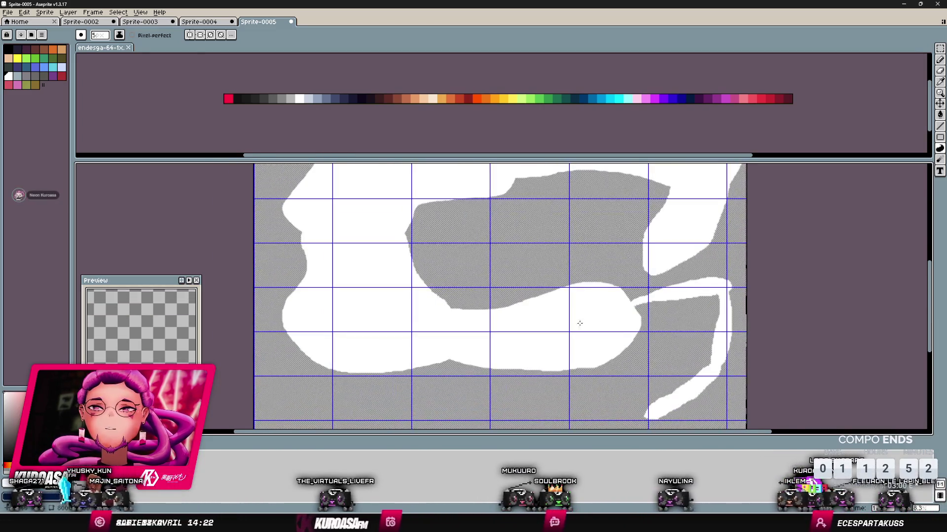
pyautogui.scroll(-2, 642, 339)
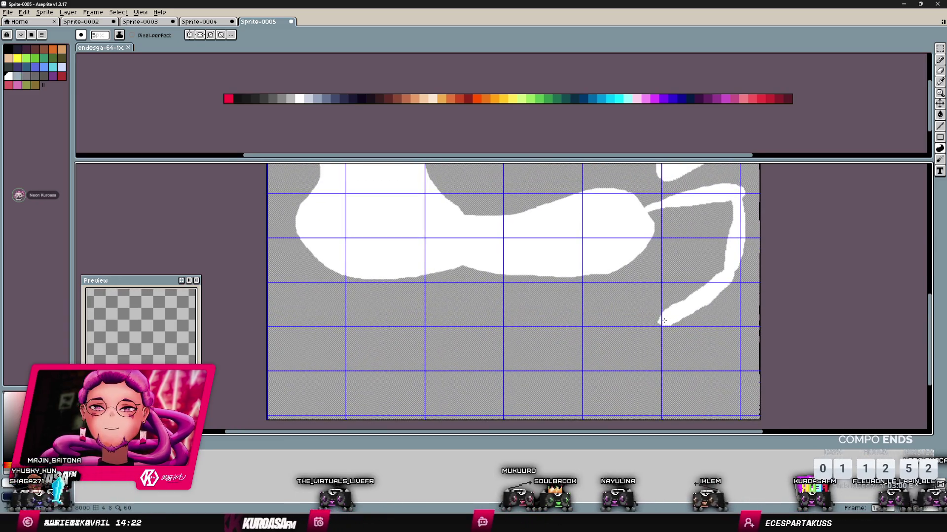
pyautogui.moveTo(635, 316); pyautogui.dragTo(542, 321)
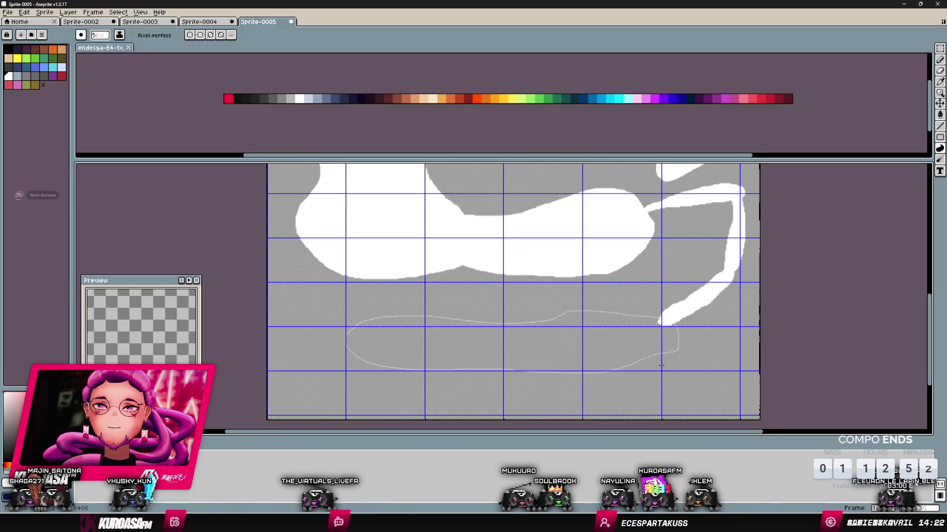
pyautogui.moveTo(661, 365); pyautogui.dragTo(661, 364)
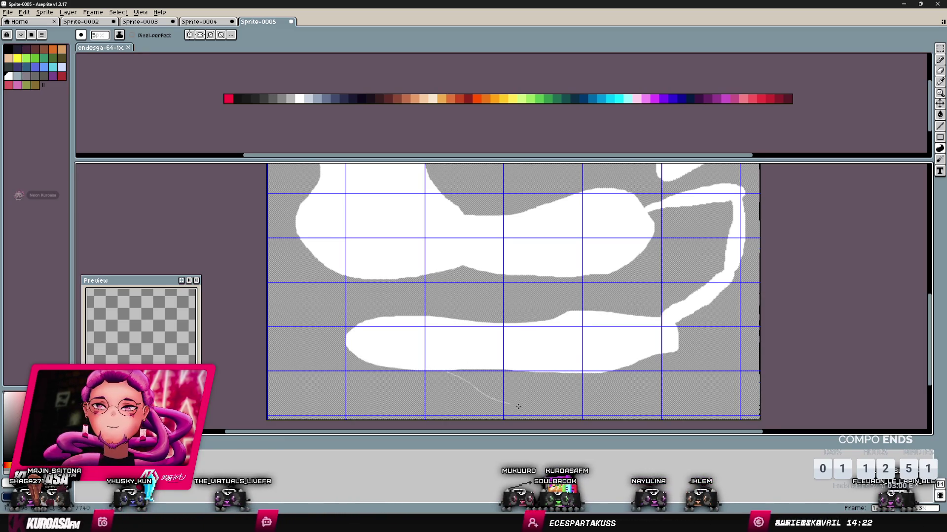
pyautogui.moveTo(641, 358); pyautogui.dragTo(640, 359)
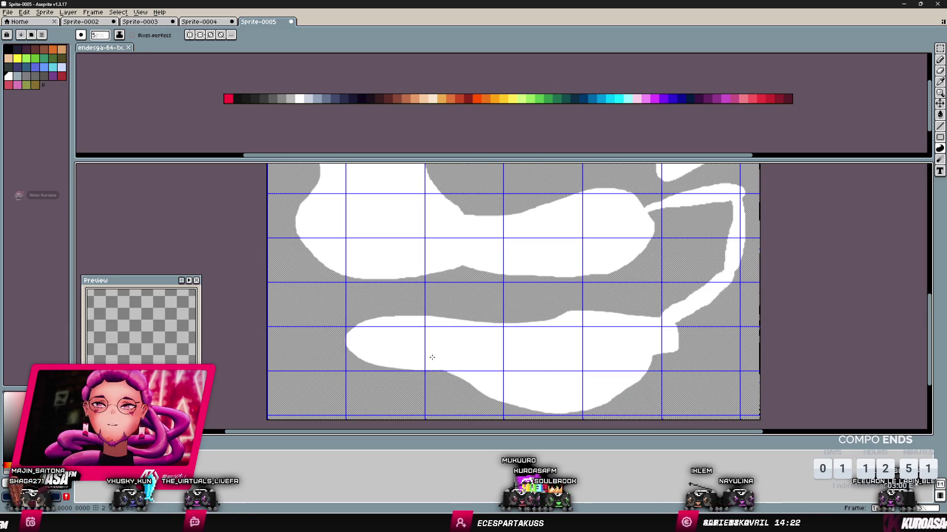
# - Save the sprite as TestMapGame.aseprite
pyautogui.scroll(5, 429, 342)
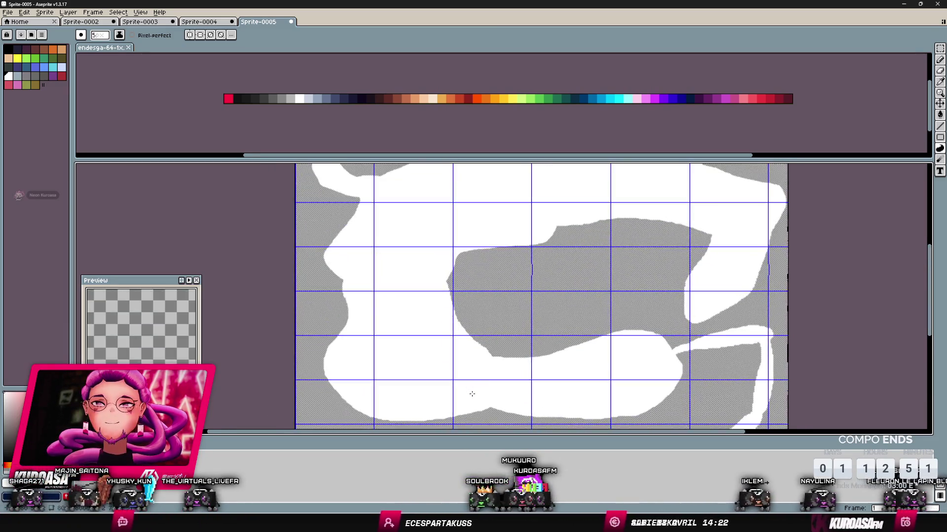
pyautogui.hotkey('ctrl', 's')
pyautogui.write('TestM')
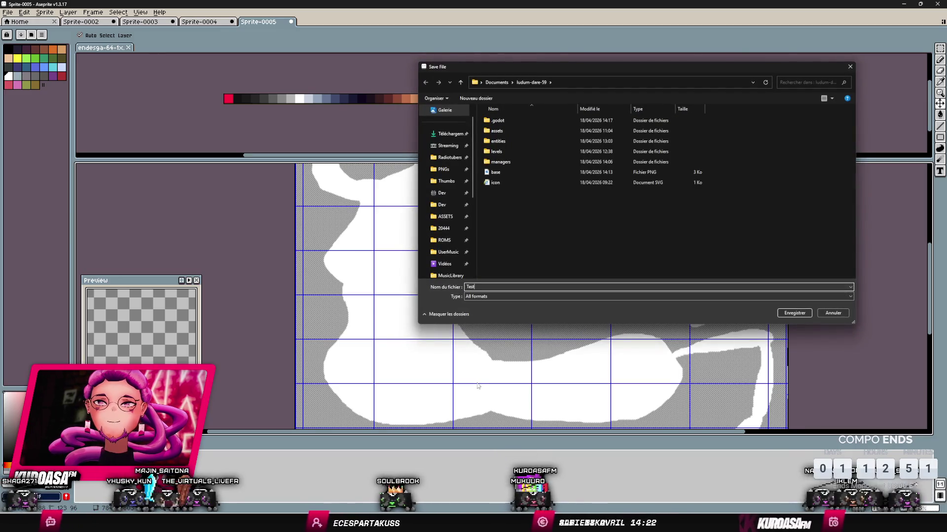
pyautogui.press('Escape')
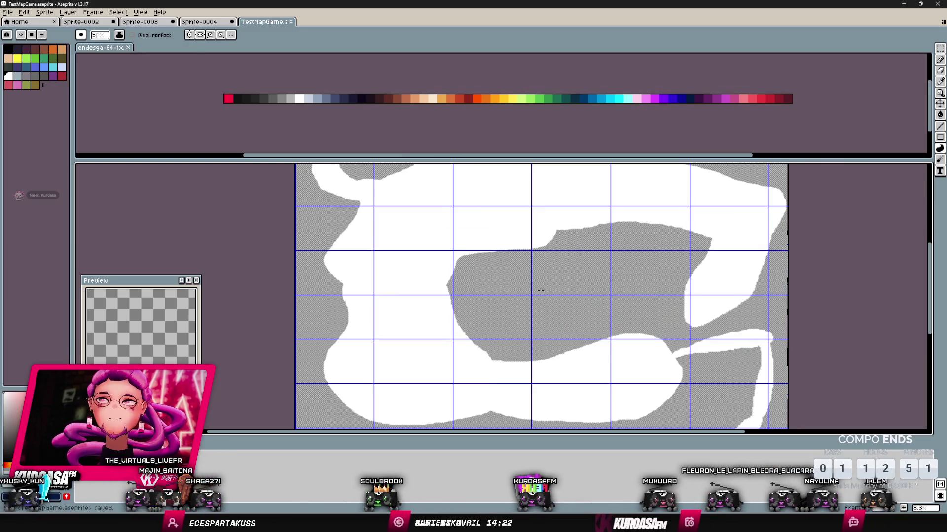
# - Pan to the lower white cloud band's left end and contour-fill an extension further left
pyautogui.scroll(3, 540, 290)
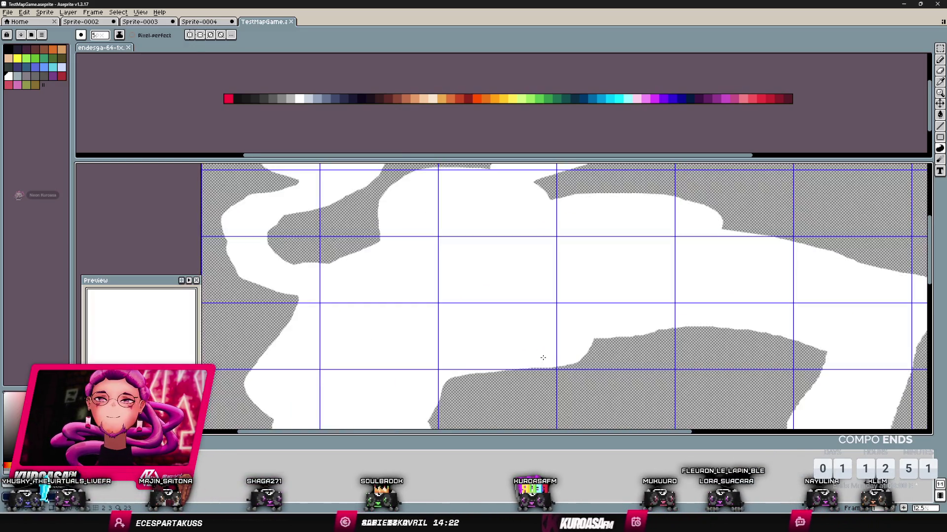
pyautogui.scroll(1, 552, 346)
pyautogui.scroll(-2, 551, 346)
pyautogui.moveTo(628, 381)
pyautogui.mouseDown()
pyautogui.moveTo(562, 313)
pyautogui.moveTo(534, 328)
pyautogui.moveTo(554, 285)
pyautogui.moveTo(554, 254)
pyautogui.moveTo(494, 307)
pyautogui.mouseUp()
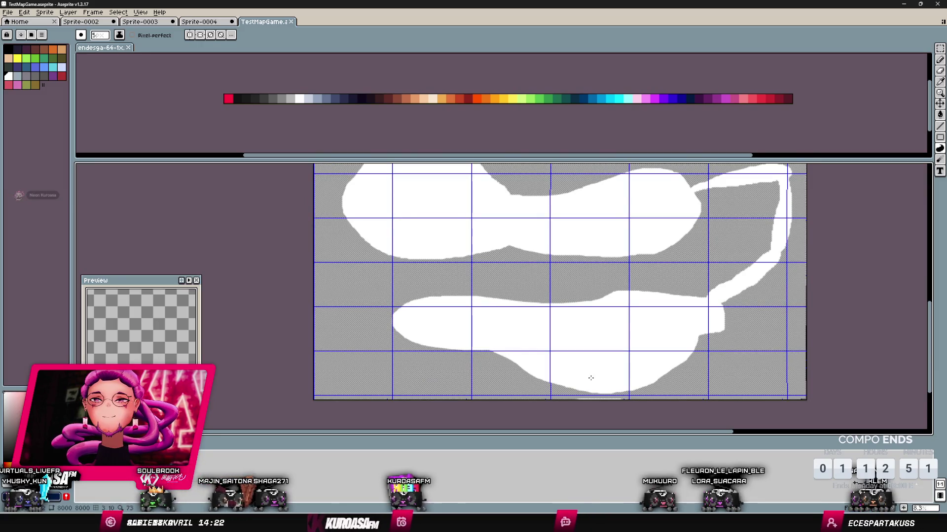
pyautogui.scroll(1, 589, 380)
pyautogui.moveTo(455, 365); pyautogui.dragTo(582, 402)
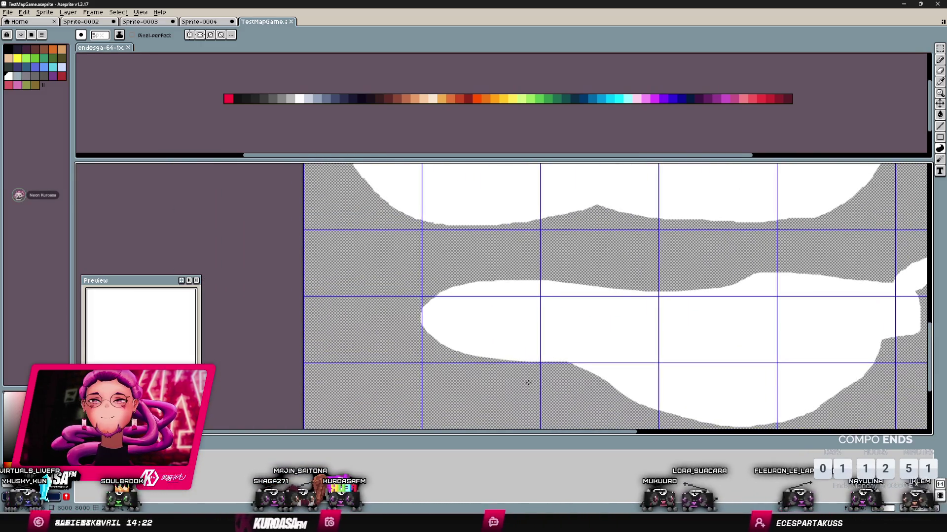
pyautogui.moveTo(499, 370)
pyautogui.mouseDown()
pyautogui.moveTo(434, 344)
pyautogui.moveTo(443, 352)
pyautogui.mouseUp()
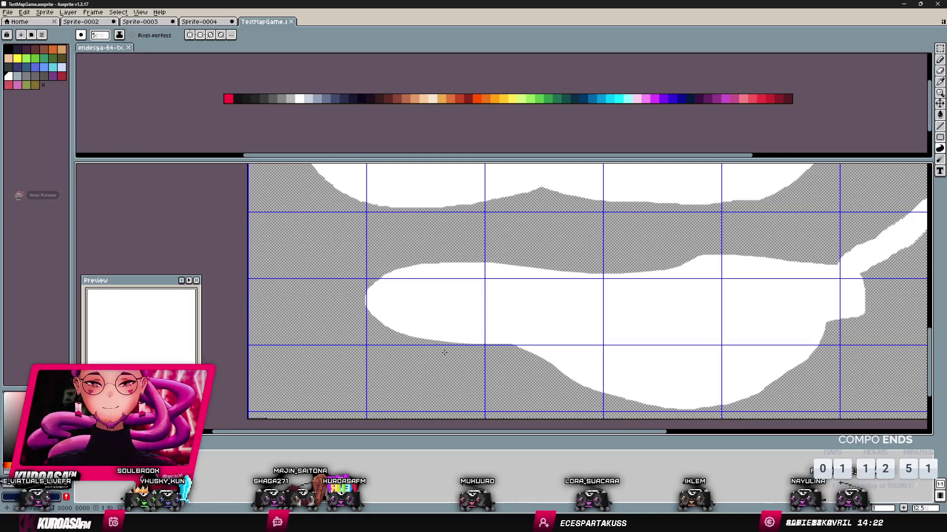
pyautogui.moveTo(373, 272)
pyautogui.mouseDown()
pyautogui.moveTo(328, 270)
pyautogui.moveTo(281, 317)
pyautogui.moveTo(392, 330)
pyautogui.mouseUp()
# - Save TestMapGame.aseprite with the extended band
pyautogui.moveTo(459, 320); pyautogui.dragTo(451, 340)
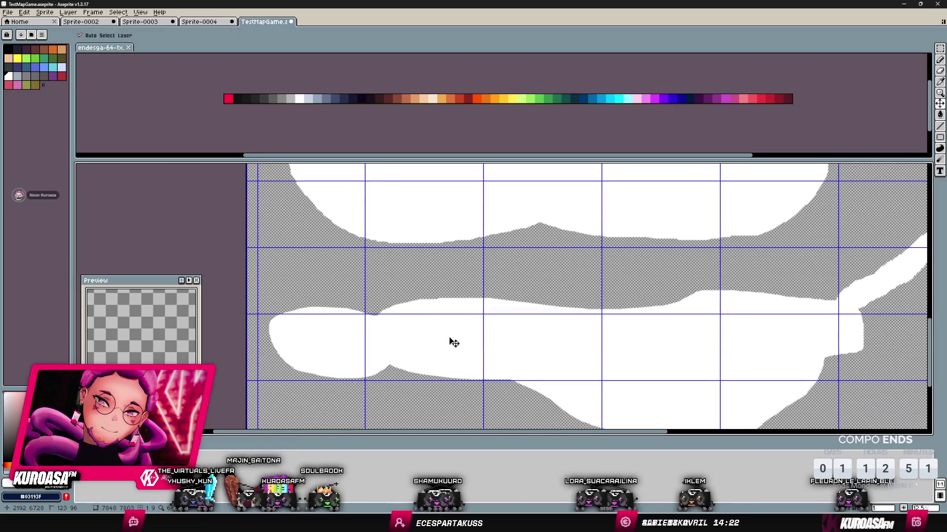
pyautogui.hotkey('ctrl', 's')
pyautogui.scroll(-4, 499, 305)
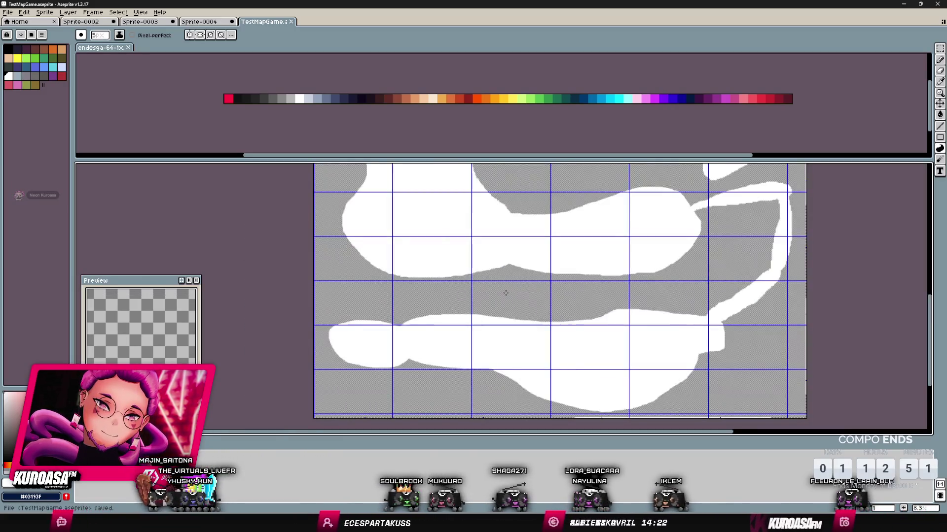
pyautogui.scroll(4, 472, 336)
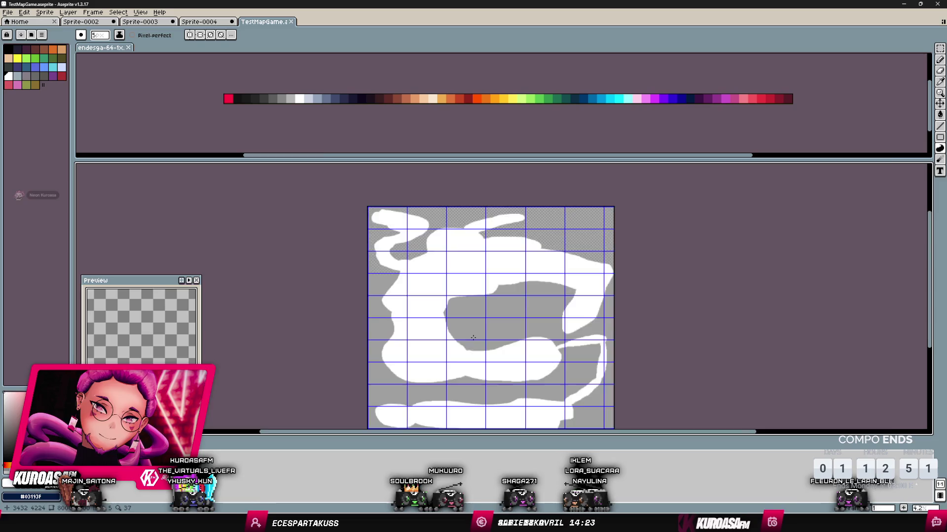
pyautogui.scroll(-2, 450, 281)
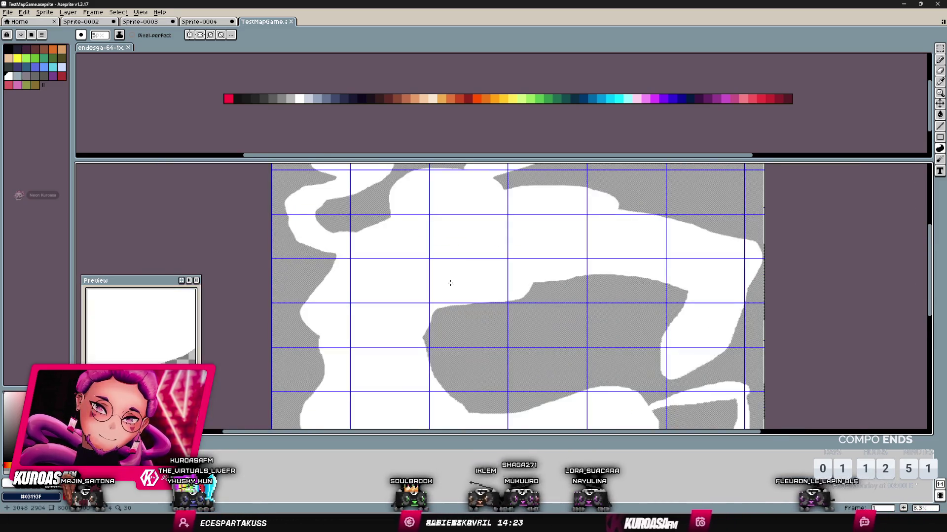
pyautogui.scroll(2, 499, 303)
pyautogui.scroll(3, 498, 304)
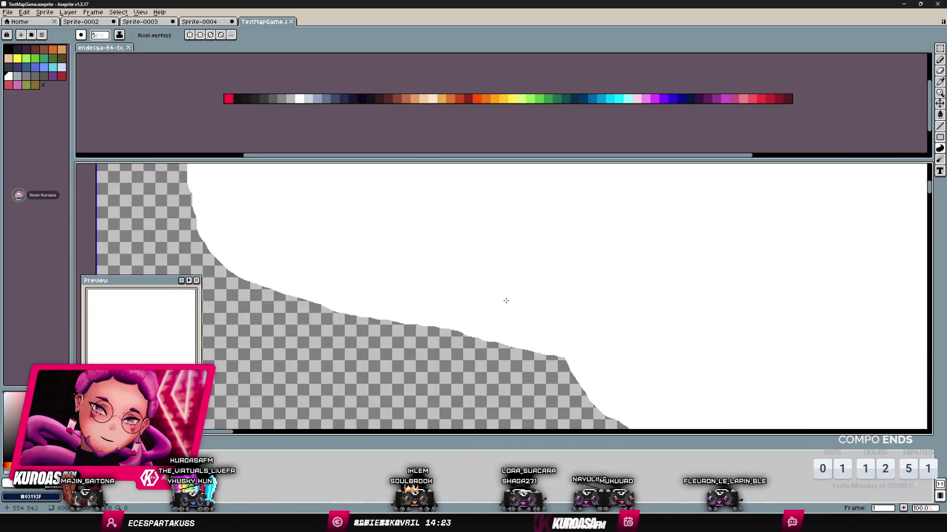
# - Shrink the palette panel, bring the gap between cloud shapes into view, and undo stray white strokes
pyautogui.scroll(-1, 503, 298)
pyautogui.moveTo(517, 295); pyautogui.dragTo(502, 347)
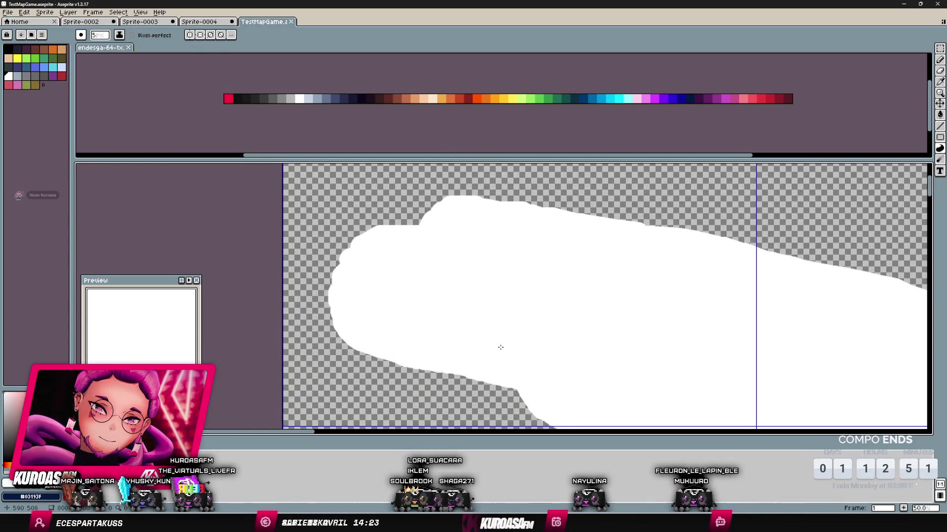
pyautogui.scroll(1, 502, 347)
pyautogui.scroll(-1, 501, 347)
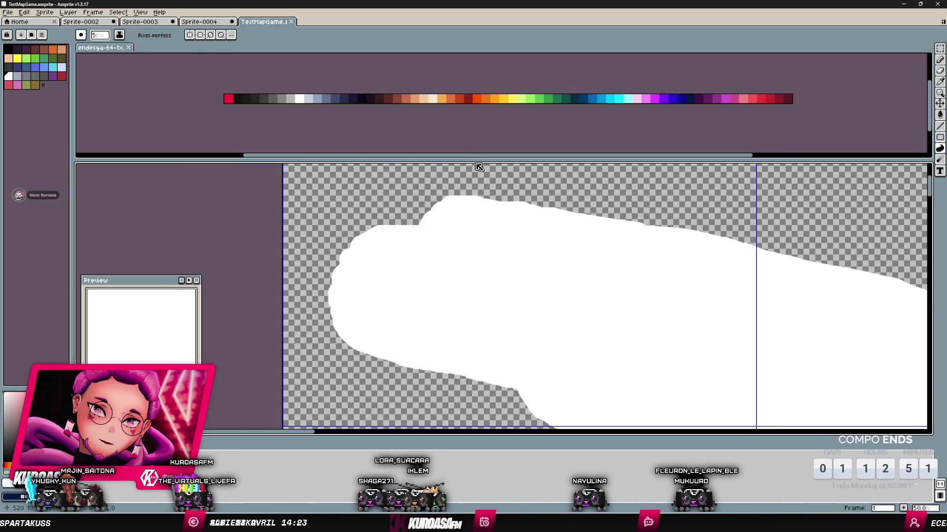
pyautogui.moveTo(478, 158); pyautogui.dragTo(477, 93)
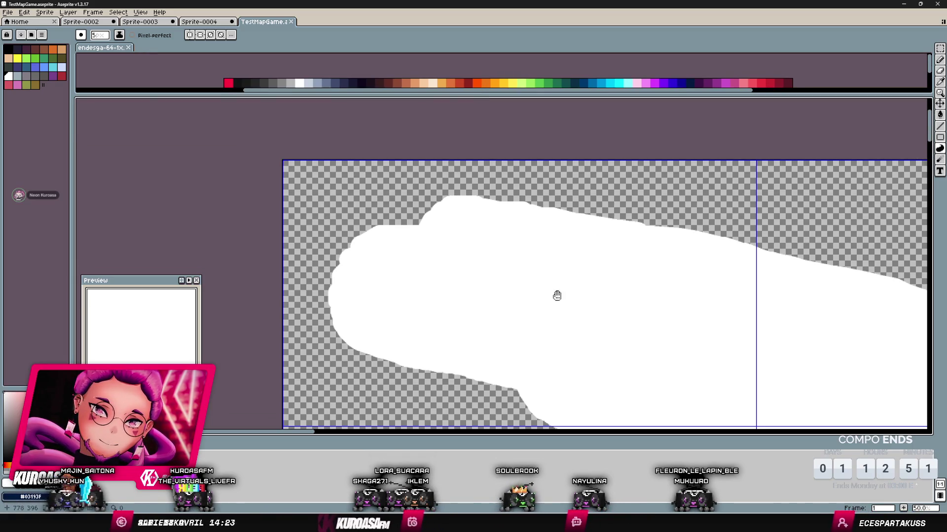
pyautogui.moveTo(562, 301); pyautogui.dragTo(533, 268)
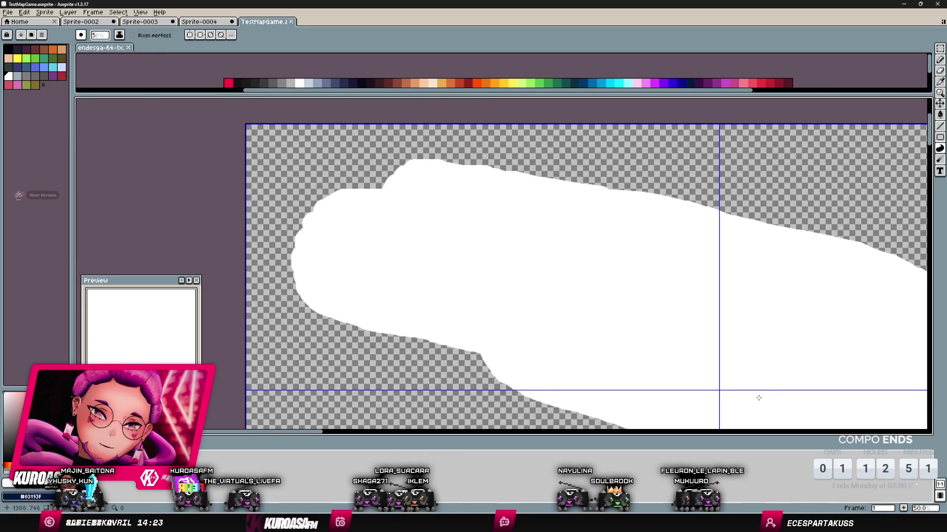
pyautogui.moveTo(780, 372)
pyautogui.mouseDown()
pyautogui.moveTo(720, 350)
pyautogui.moveTo(725, 343)
pyautogui.moveTo(742, 362)
pyautogui.moveTo(656, 294)
pyautogui.mouseUp()
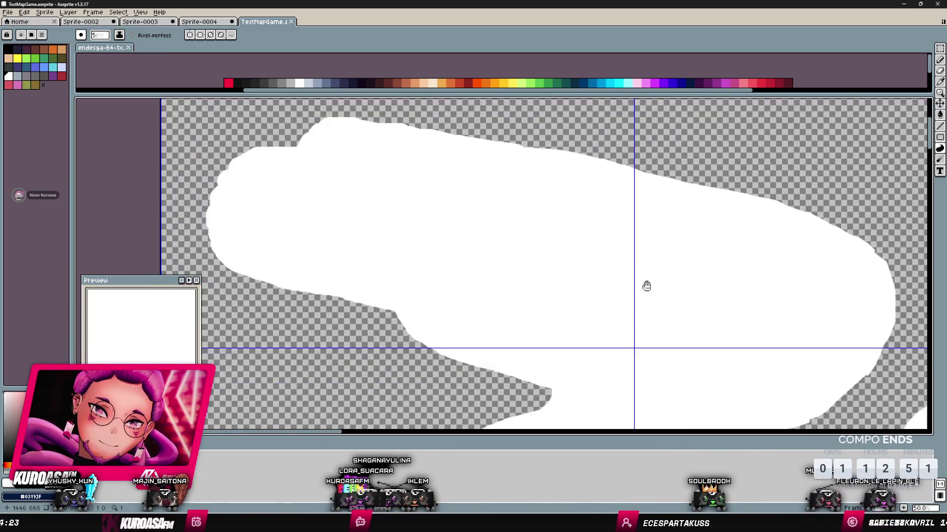
pyautogui.scroll(2, 636, 254)
pyautogui.moveTo(617, 213)
pyautogui.mouseDown()
pyautogui.moveTo(568, 280)
pyautogui.moveTo(505, 245)
pyautogui.moveTo(492, 268)
pyautogui.moveTo(558, 269)
pyautogui.moveTo(627, 302)
pyautogui.mouseUp()
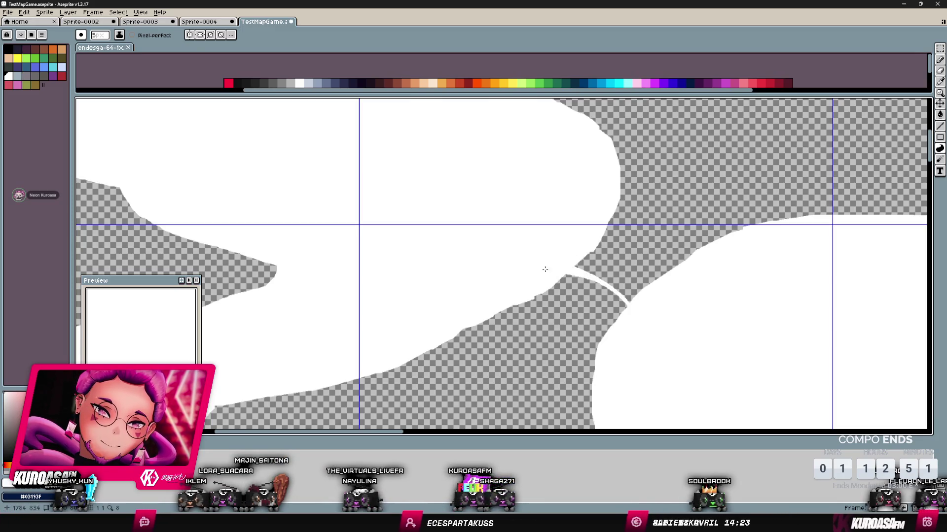
pyautogui.hotkey('ctrl', 'z')
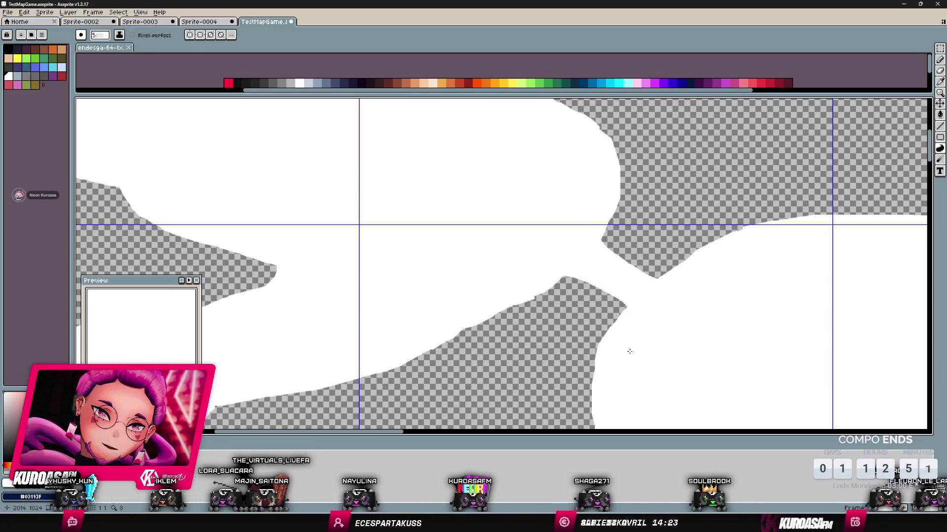
# - Contour-fill the wedge gap between cloud shapes white, then undo that fill
pyautogui.scroll(-1, 623, 345)
pyautogui.moveTo(624, 342)
pyautogui.mouseDown()
pyautogui.moveTo(643, 246)
pyautogui.moveTo(599, 235)
pyautogui.moveTo(590, 323)
pyautogui.moveTo(562, 342)
pyautogui.moveTo(577, 332)
pyautogui.moveTo(604, 352)
pyautogui.mouseUp()
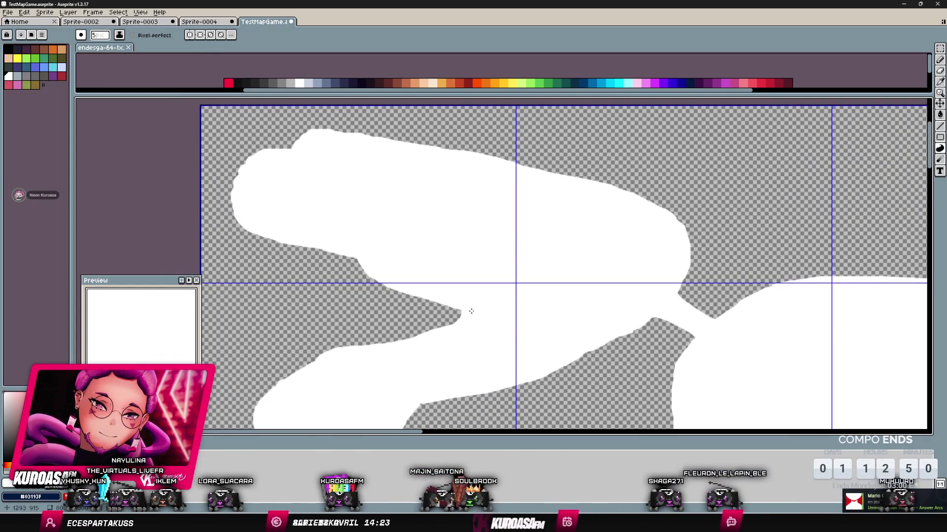
pyautogui.moveTo(479, 315); pyautogui.dragTo(498, 312)
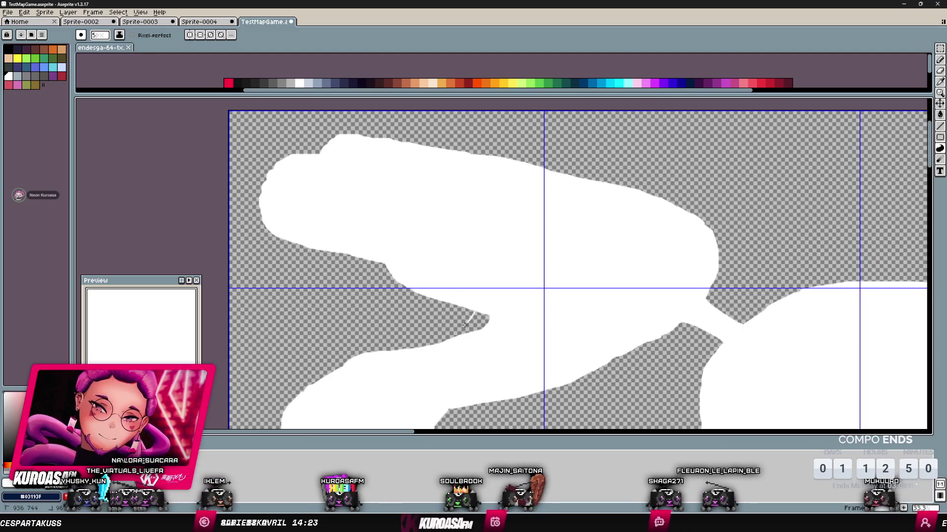
pyautogui.moveTo(445, 342); pyautogui.dragTo(443, 345)
pyautogui.hotkey('ctrl', 'z')
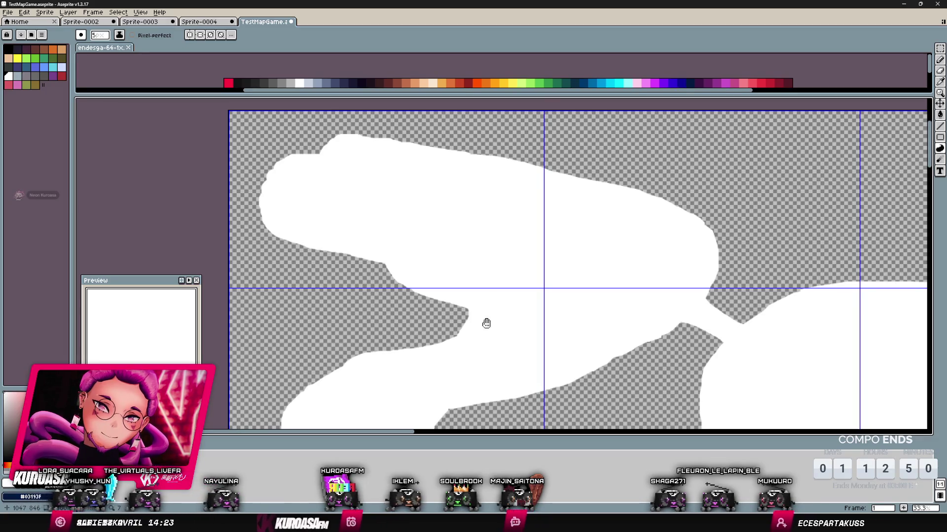
# - Fill the checkered notch in the lower cloud white, undoing and then restoring the fill
pyautogui.scroll(-5, 487, 323)
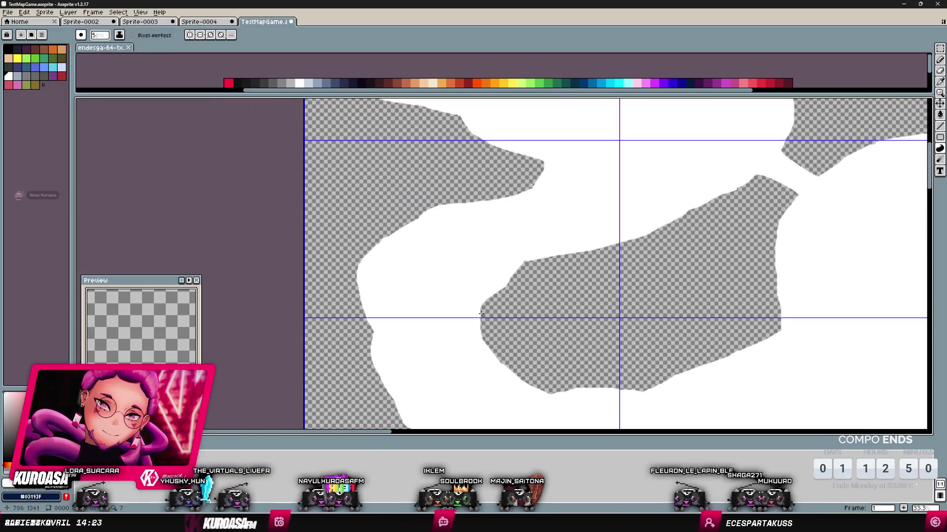
pyautogui.moveTo(465, 317)
pyautogui.mouseDown()
pyautogui.moveTo(445, 294)
pyautogui.moveTo(397, 281)
pyautogui.moveTo(368, 313)
pyautogui.moveTo(353, 355)
pyautogui.moveTo(413, 309)
pyautogui.moveTo(424, 344)
pyautogui.moveTo(419, 395)
pyautogui.moveTo(406, 316)
pyautogui.moveTo(412, 302)
pyautogui.moveTo(437, 348)
pyautogui.mouseUp()
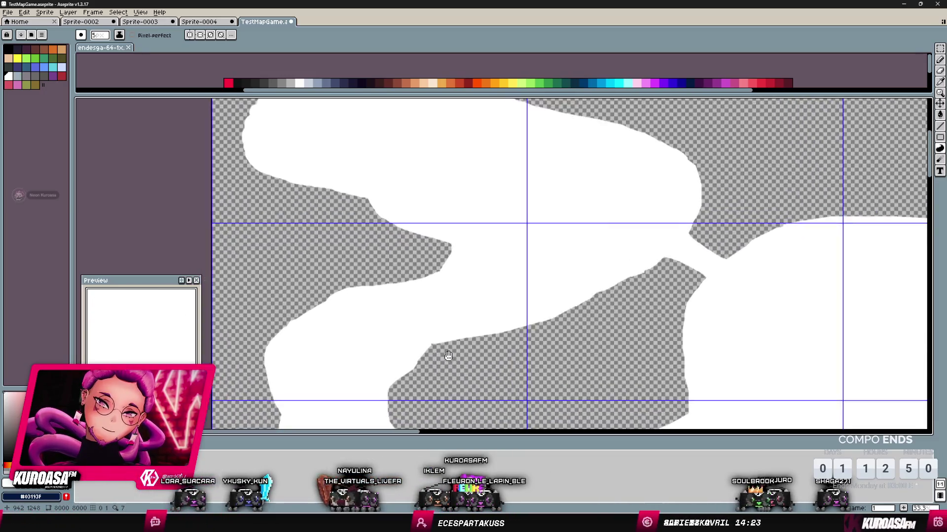
pyautogui.scroll(1, 454, 353)
pyautogui.scroll(-3, 455, 354)
pyautogui.scroll(1, 459, 316)
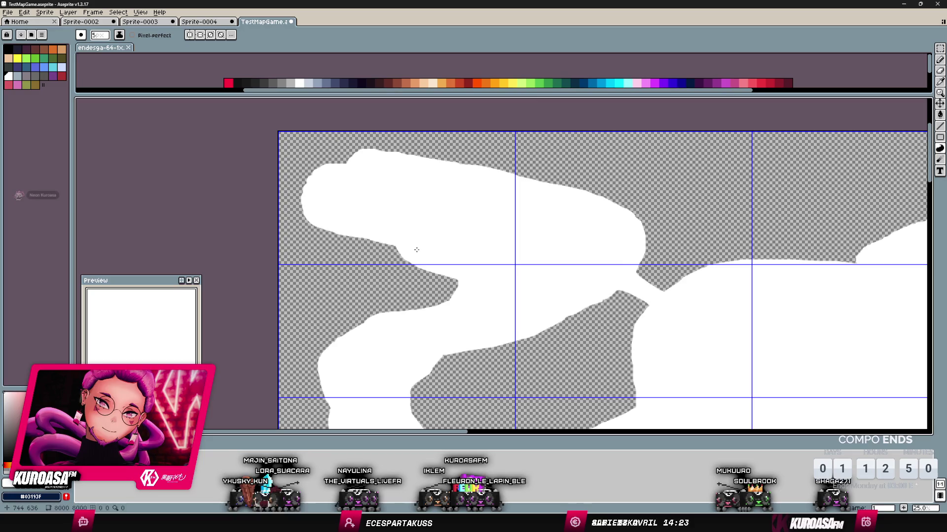
pyautogui.moveTo(432, 333); pyautogui.dragTo(491, 268)
pyautogui.scroll(1, 476, 318)
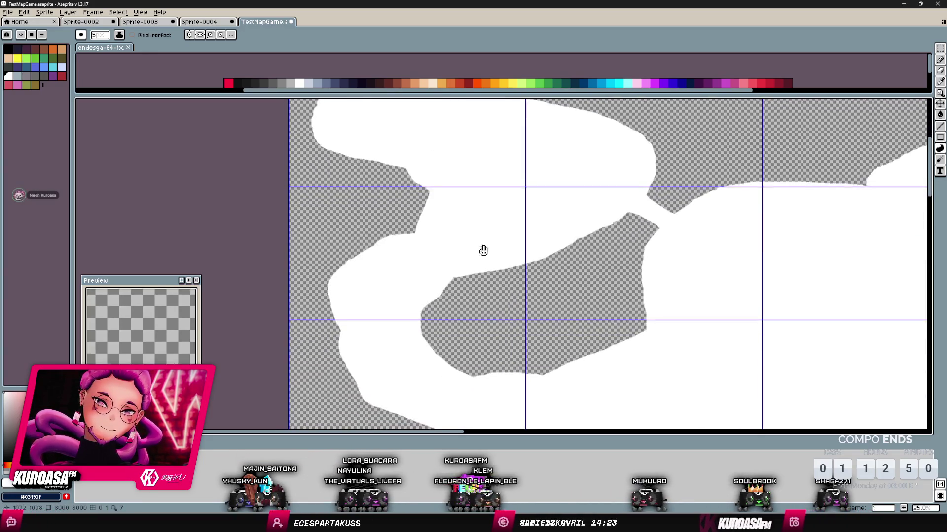
pyautogui.scroll(-1, 481, 328)
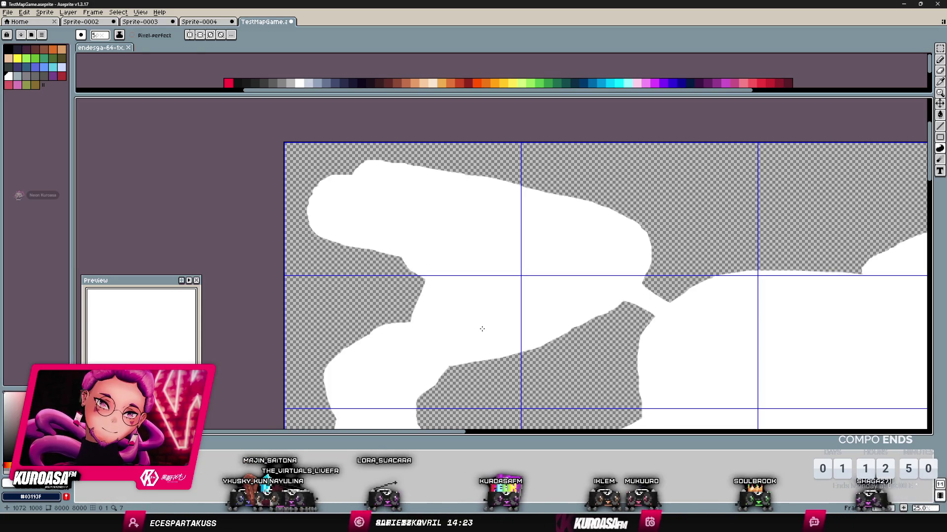
pyautogui.scroll(2, 660, 303)
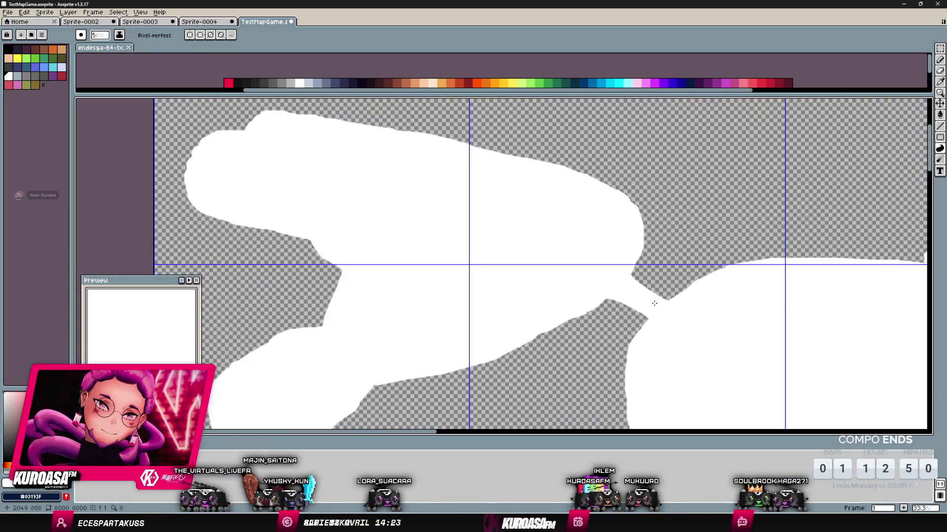
pyautogui.scroll(-3, 656, 316)
pyautogui.moveTo(657, 326); pyautogui.dragTo(583, 245)
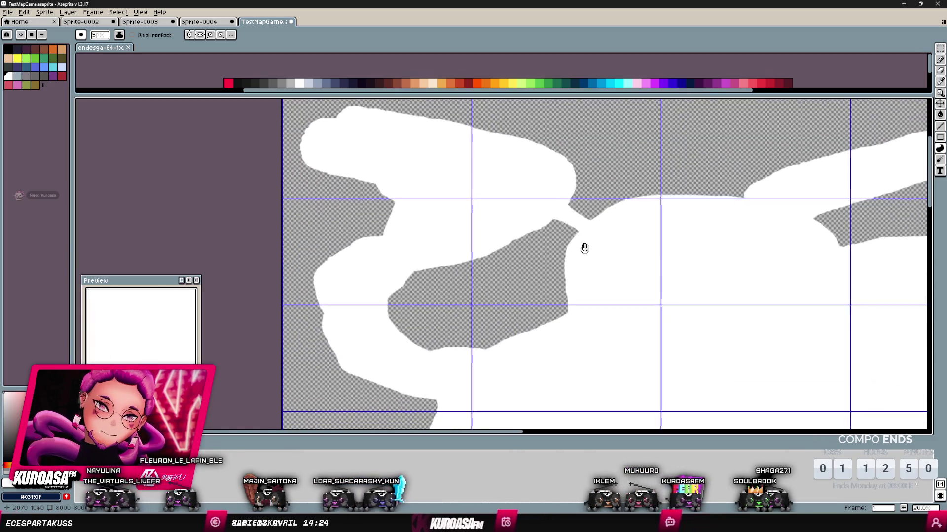
pyautogui.hotkey('ctrl', 'z')
pyautogui.hotkey('ctrl', 'y')
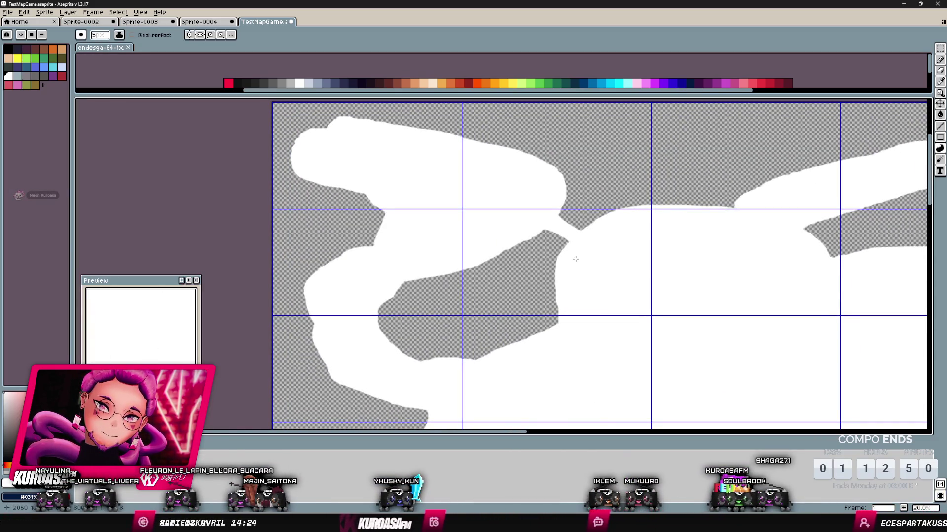
# - Undo the eraser stroke at the cloud bridge, review blur and brush dynamics options, and save TestMapGame.aseprite
pyautogui.press('b')
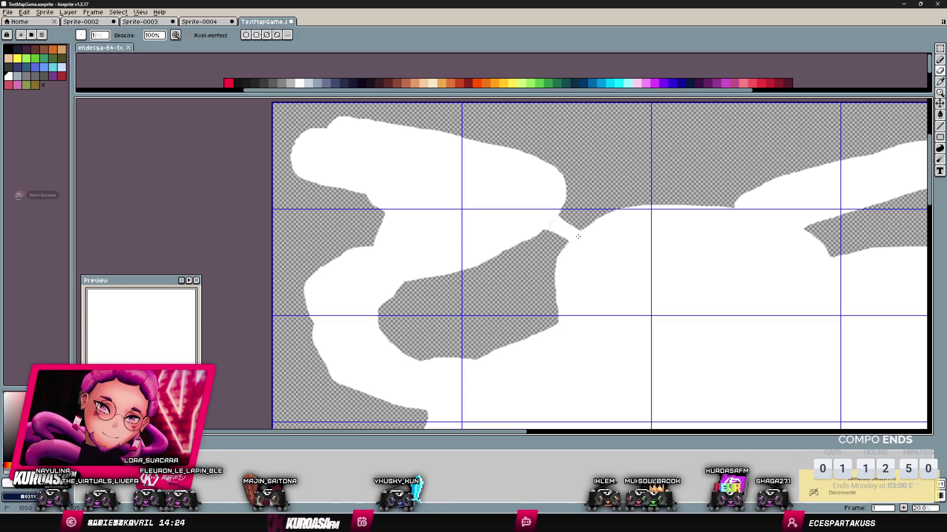
pyautogui.hotkey('ctrl', 'z')
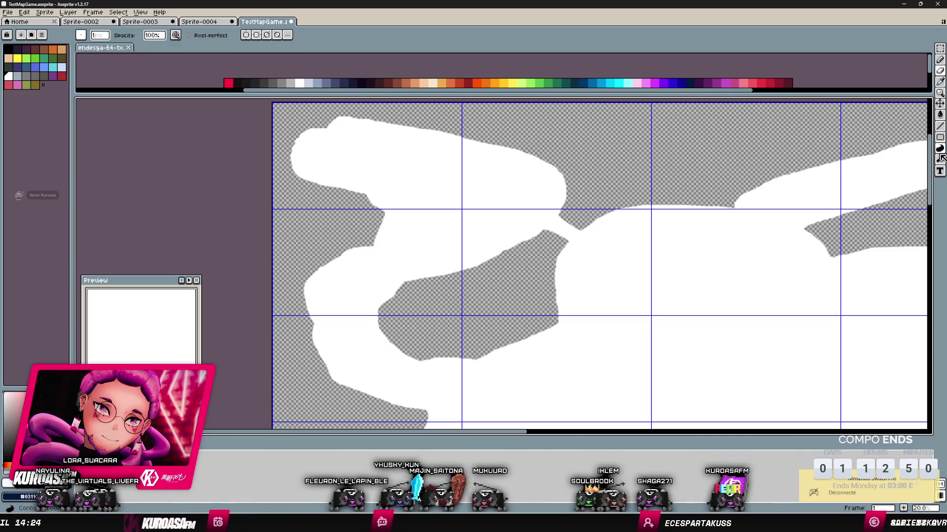
pyautogui.click(939, 159)
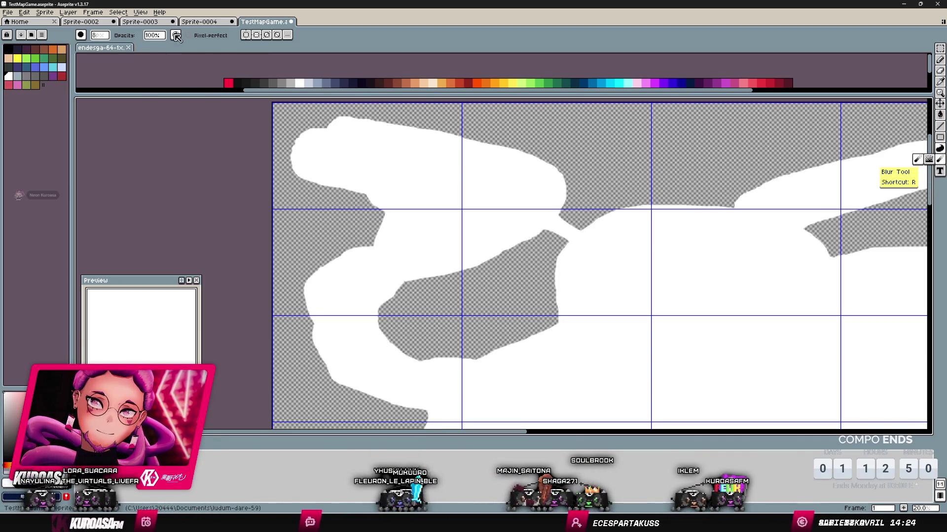
pyautogui.click(82, 35)
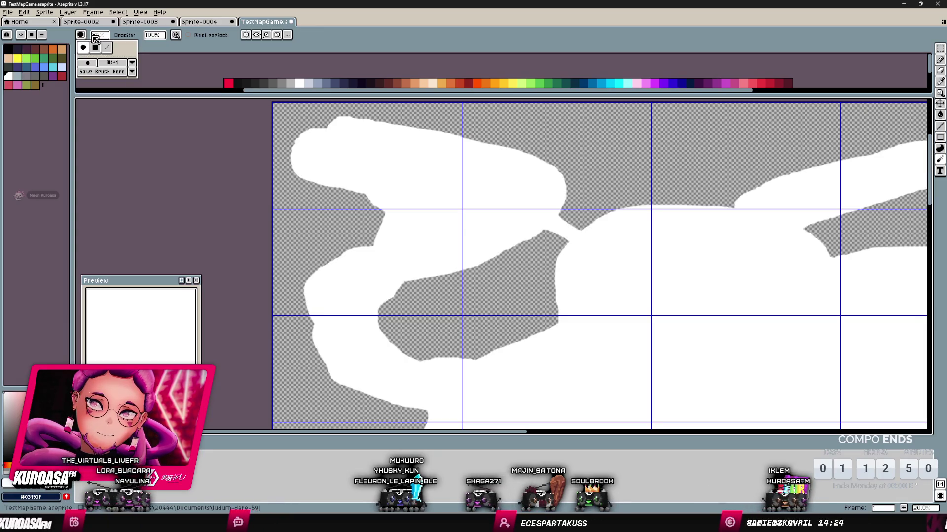
pyautogui.click(178, 37)
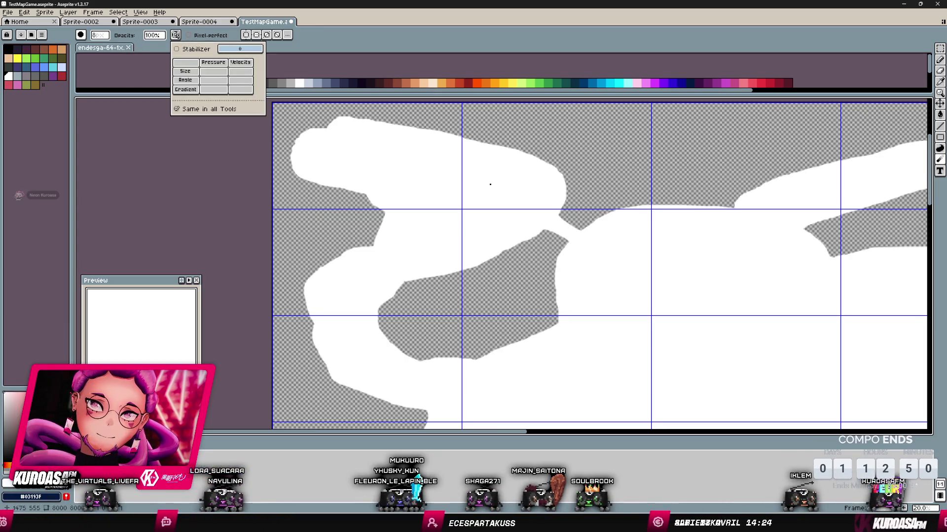
pyautogui.click(559, 239)
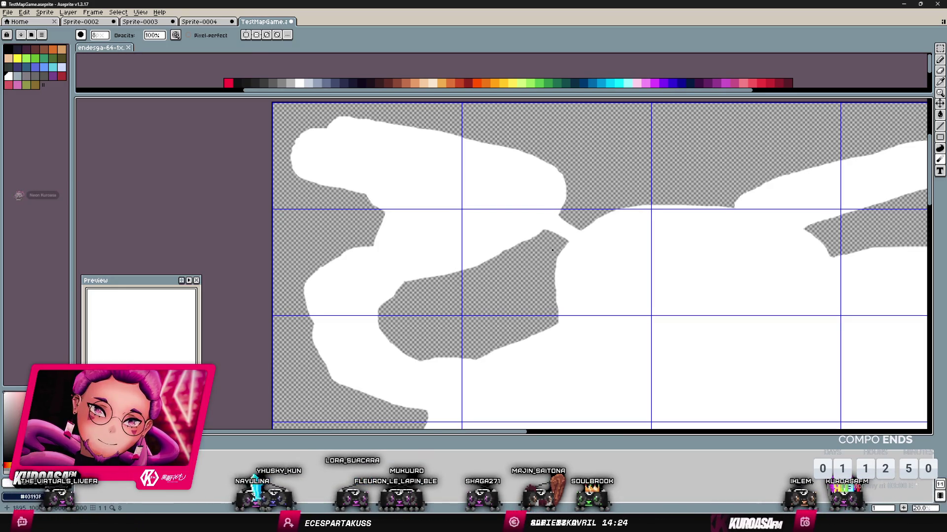
pyautogui.hotkey('ctrl', 's')
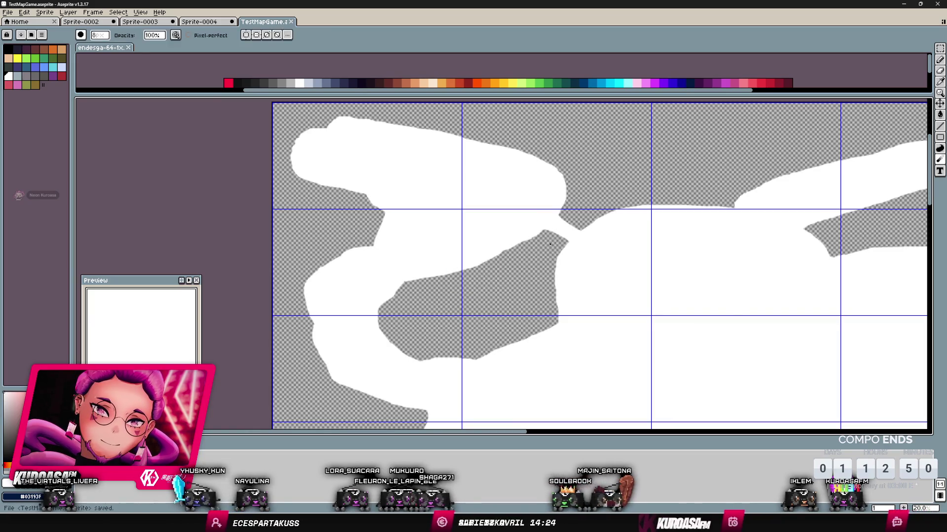
pyautogui.moveTo(528, 239); pyautogui.dragTo(477, 165)
pyautogui.scroll(-6, 497, 193)
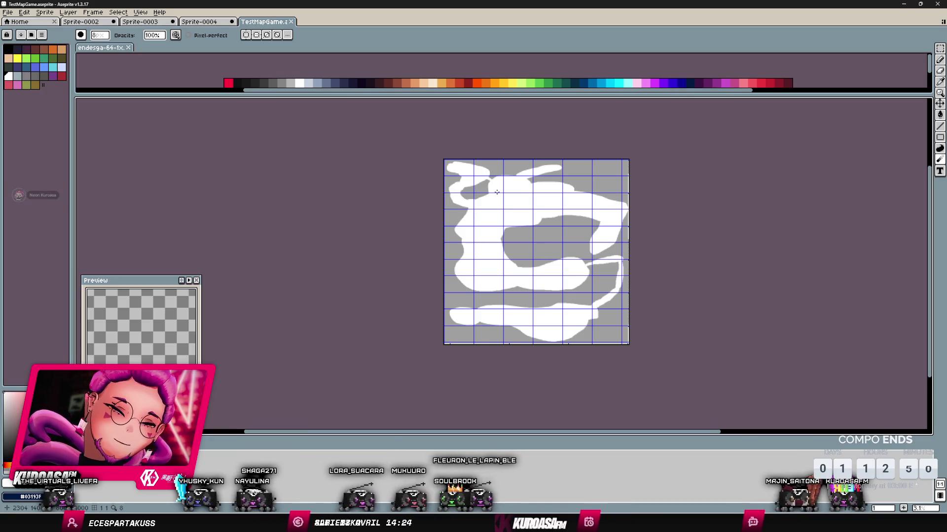
pyautogui.scroll(4, 485, 201)
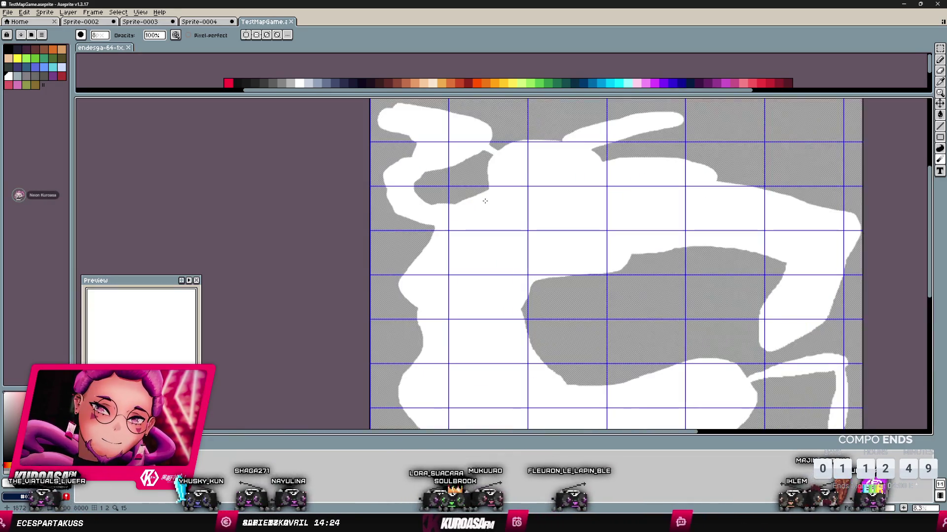
pyautogui.scroll(-1, 485, 201)
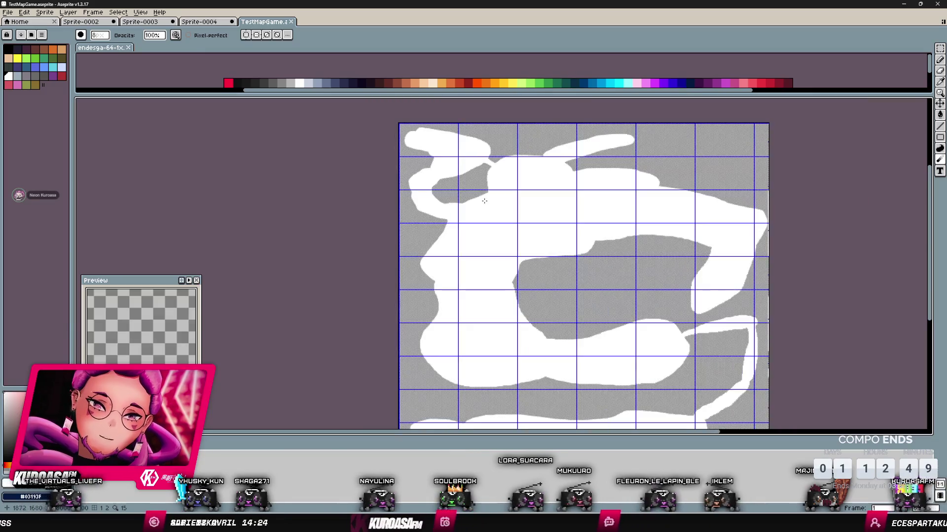
pyautogui.moveTo(481, 201); pyautogui.dragTo(497, 269)
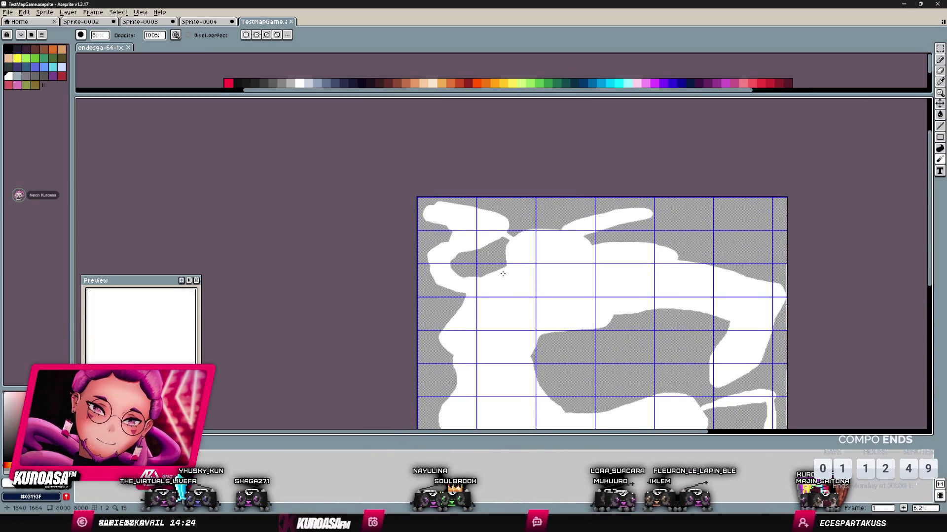
pyautogui.scroll(2, 503, 273)
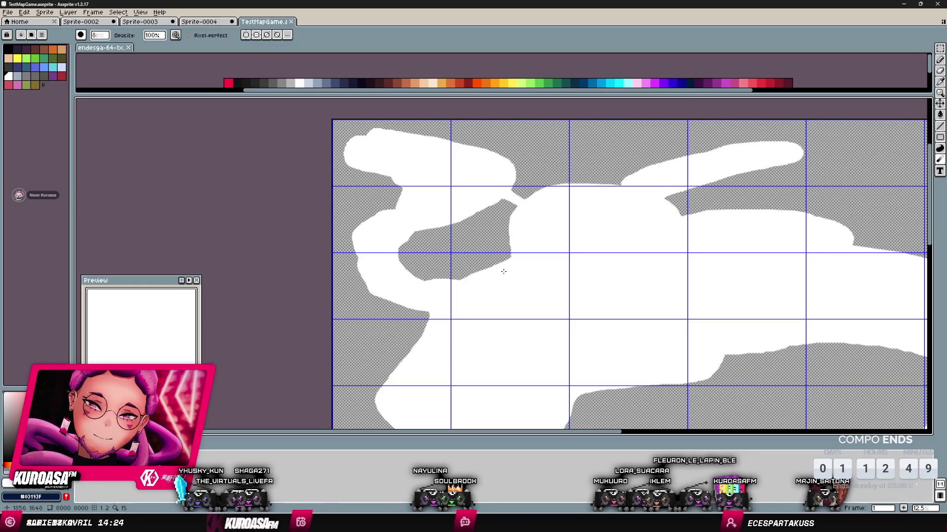